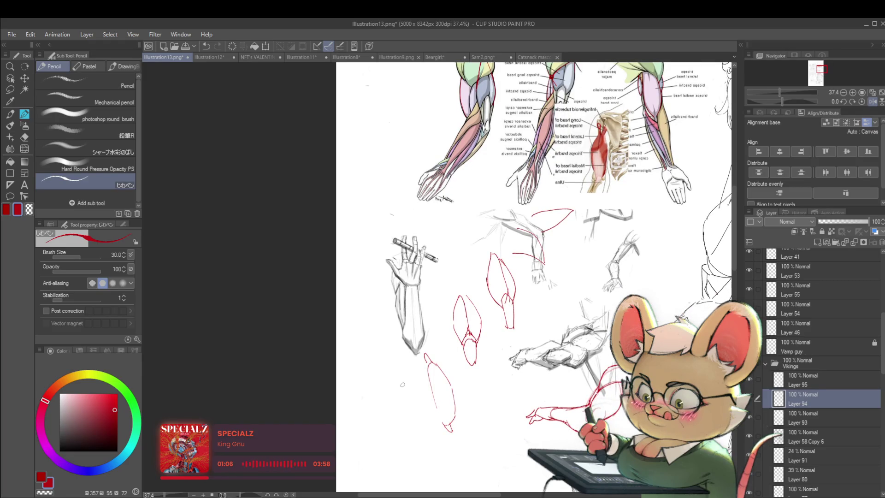
# Refine the red forearm sketch with five short pencil strokes along its left contour and bottom, then mirror the view
pyautogui.moveTo(415, 405); pyautogui.dragTo(428, 425)
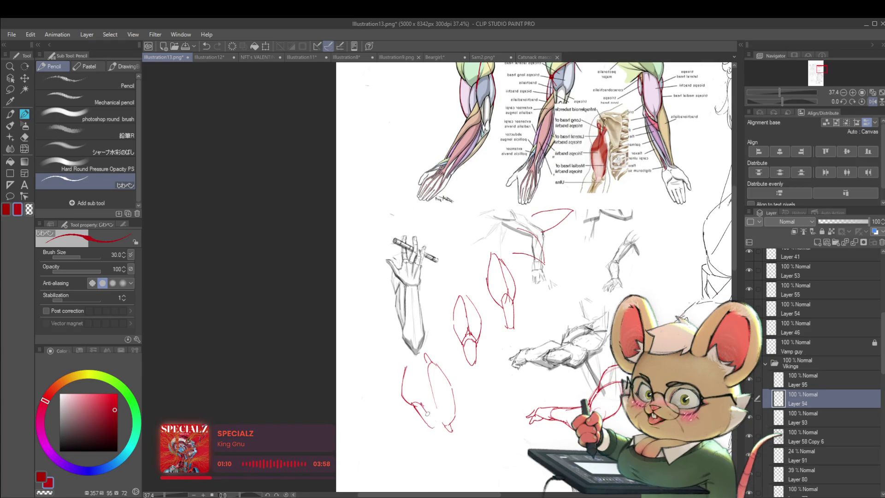
pyautogui.moveTo(404, 373); pyautogui.dragTo(405, 356)
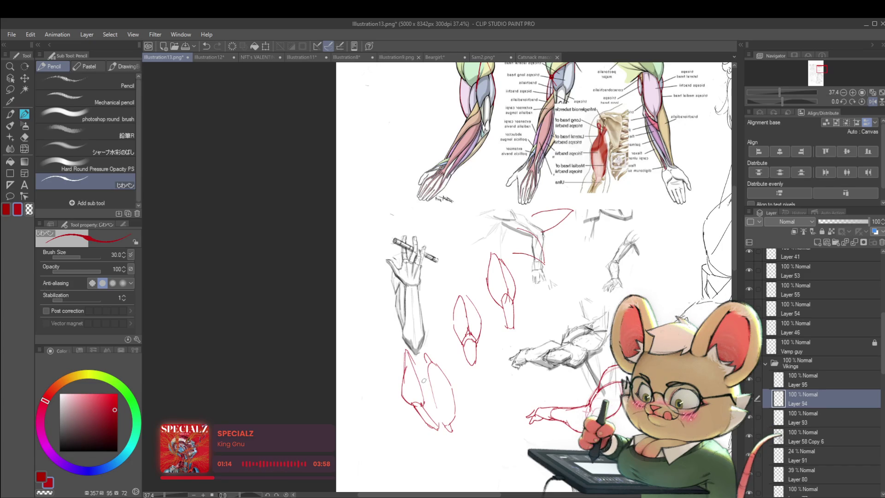
pyautogui.moveTo(424, 392); pyautogui.dragTo(427, 406)
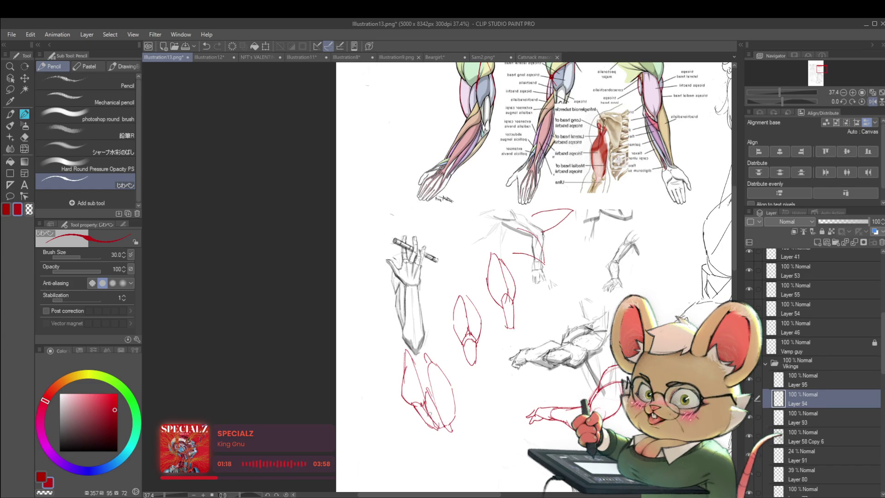
pyautogui.scroll(-2, 431, 418)
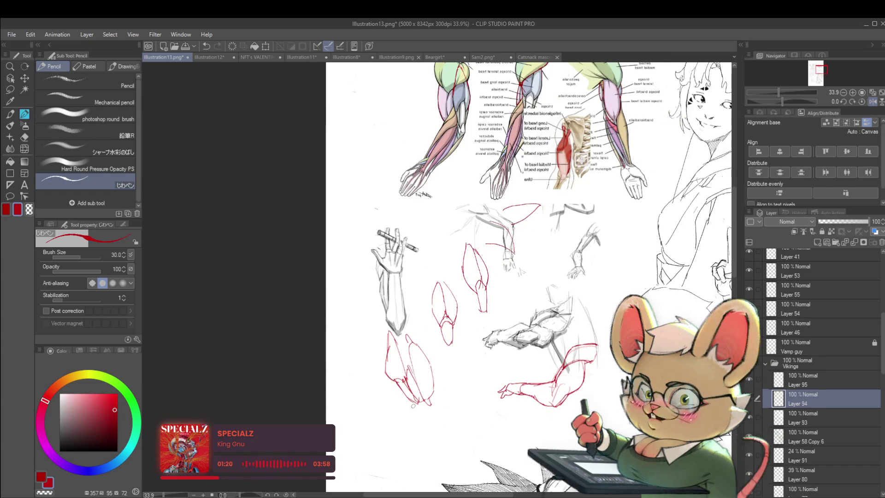
pyautogui.moveTo(408, 399); pyautogui.dragTo(418, 416)
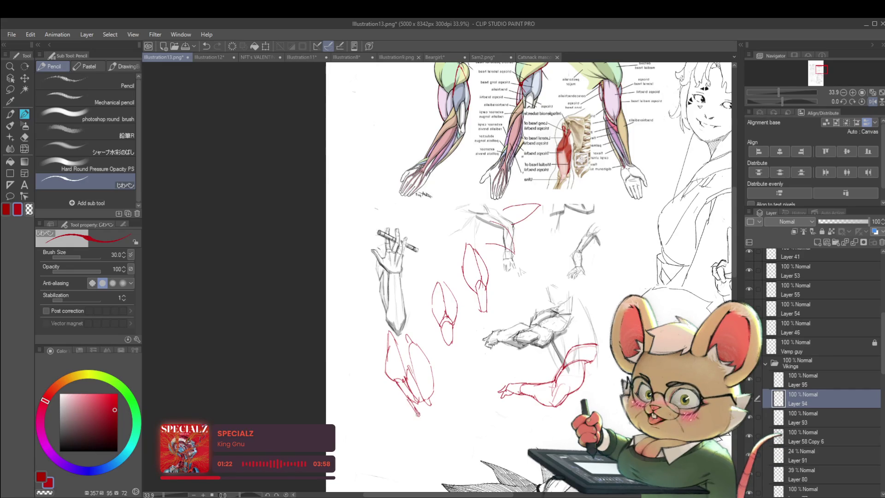
pyautogui.scroll(-3, 440, 406)
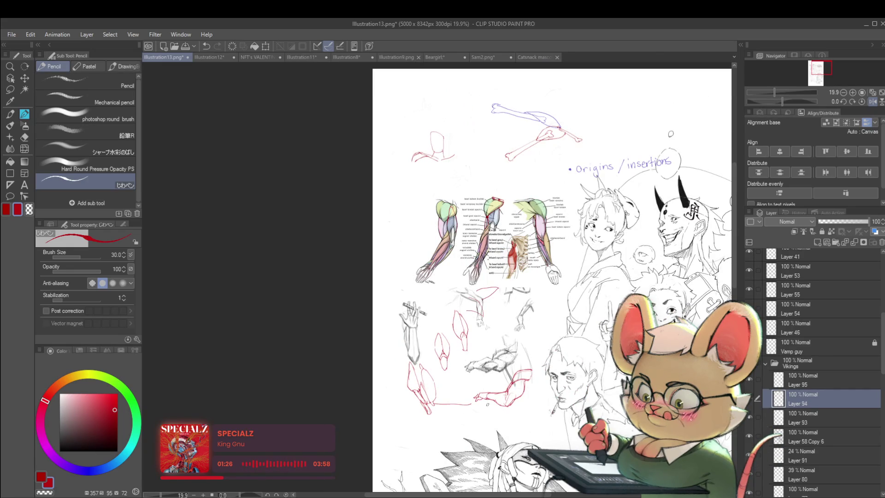
pyautogui.moveTo(436, 416); pyautogui.dragTo(427, 416)
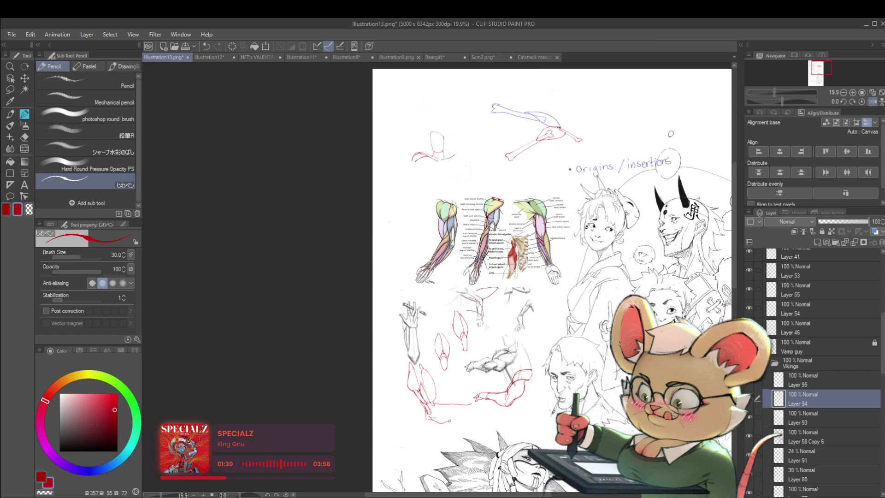
pyautogui.scroll(-1, 478, 387)
pyautogui.click(866, 102)
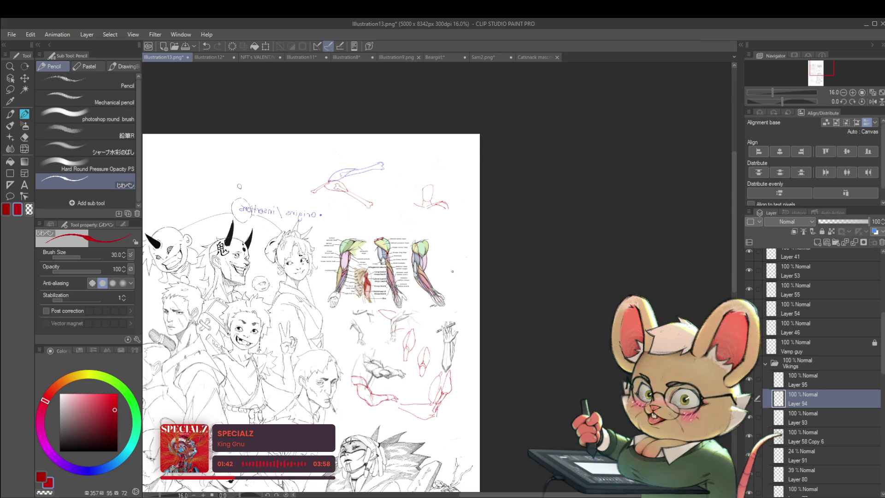
# Pan the mirrored canvas so the entire samurai and viking lineup page is visible
pyautogui.moveTo(445, 316); pyautogui.dragTo(490, 232)
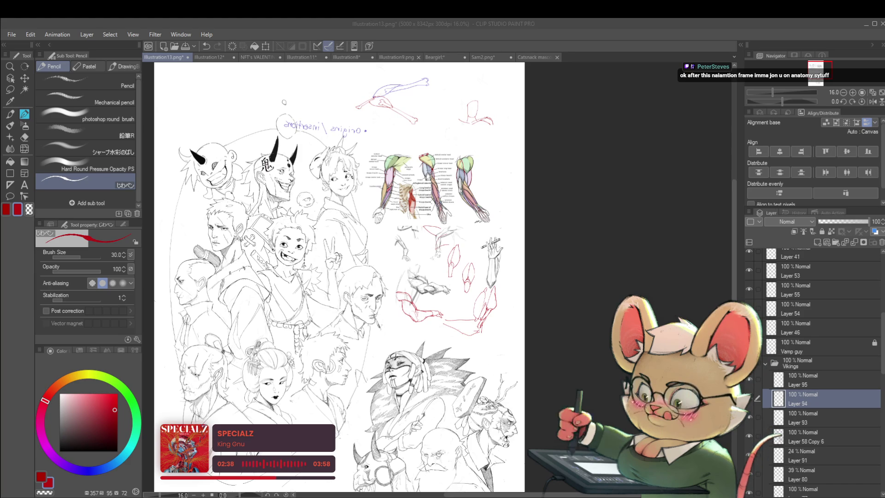
pyautogui.click(491, 296)
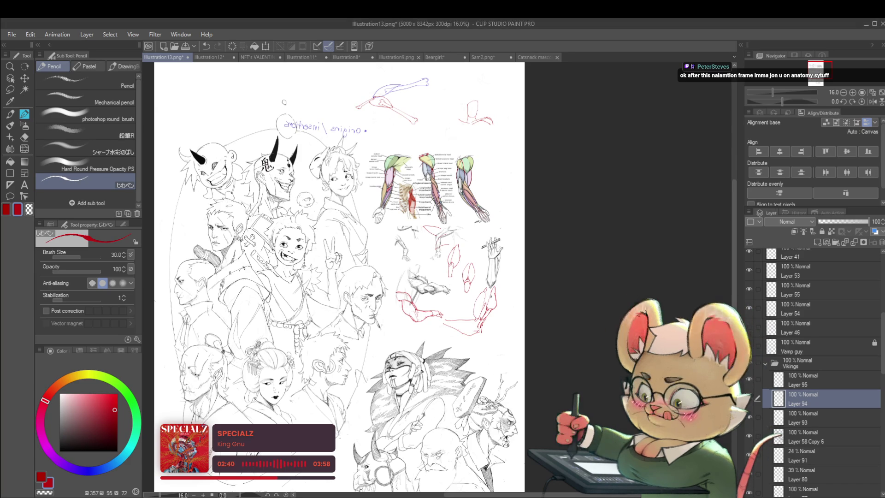
# Zoom in on the red forearm sketches and draw a looping red contour over one forearm
pyautogui.scroll(3, 396, 295)
pyautogui.moveTo(528, 212)
pyautogui.mouseDown()
pyautogui.moveTo(494, 255)
pyautogui.moveTo(508, 277)
pyautogui.mouseUp()
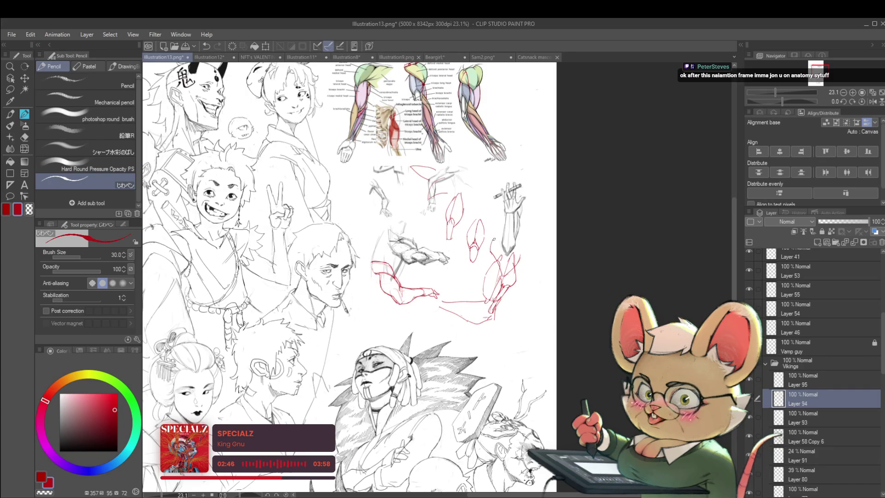
pyautogui.moveTo(493, 238)
pyautogui.mouseDown()
pyautogui.moveTo(520, 239)
pyautogui.moveTo(521, 260)
pyautogui.mouseUp()
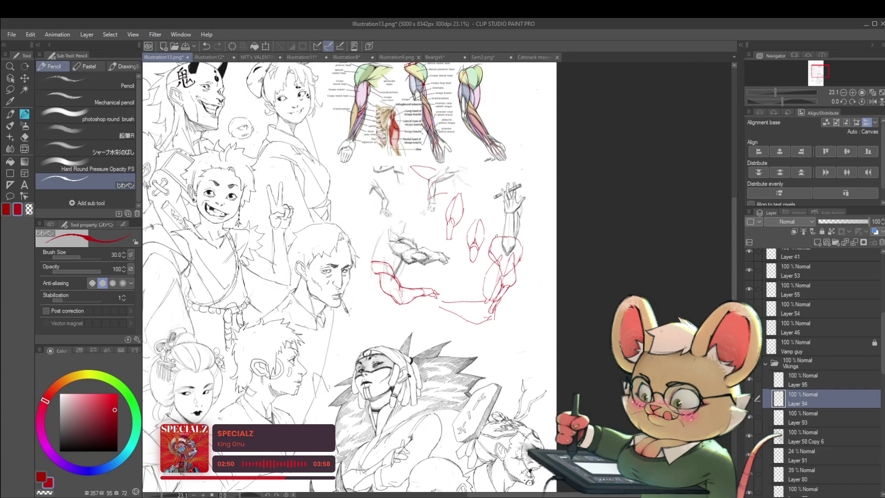
# Move down the page to the arm anatomy reference and the Origins / insertions note, then unflip the view
pyautogui.scroll(-3, 496, 236)
pyautogui.scroll(2, 496, 236)
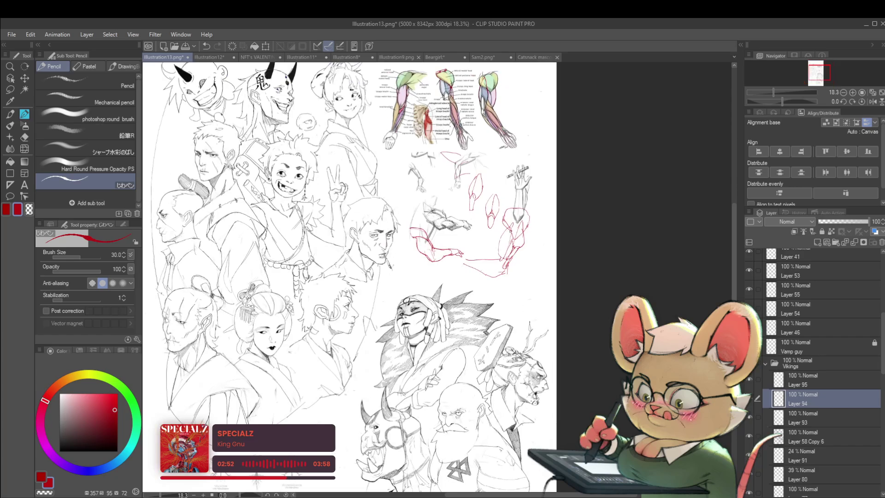
pyautogui.moveTo(472, 273); pyautogui.dragTo(481, 267)
pyautogui.moveTo(478, 193)
pyautogui.mouseDown()
pyautogui.moveTo(479, 216)
pyautogui.moveTo(508, 245)
pyautogui.moveTo(508, 271)
pyautogui.mouseUp()
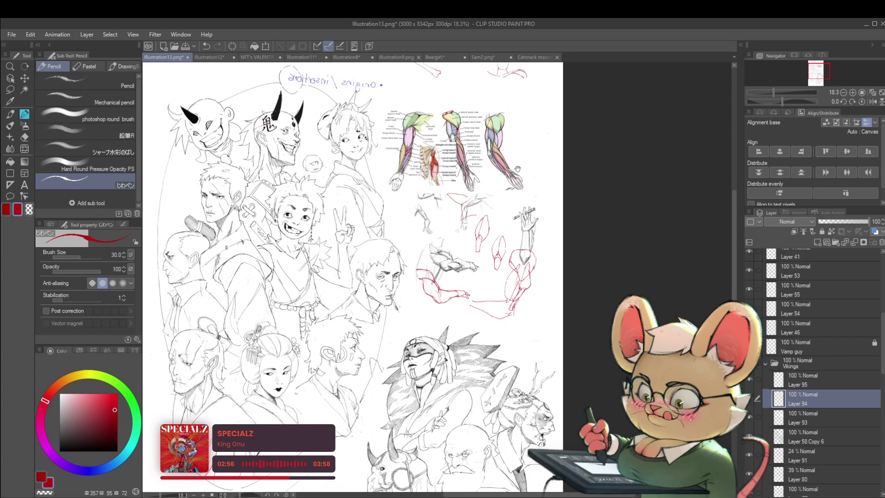
pyautogui.scroll(-1, 500, 214)
pyautogui.scroll(5, 500, 214)
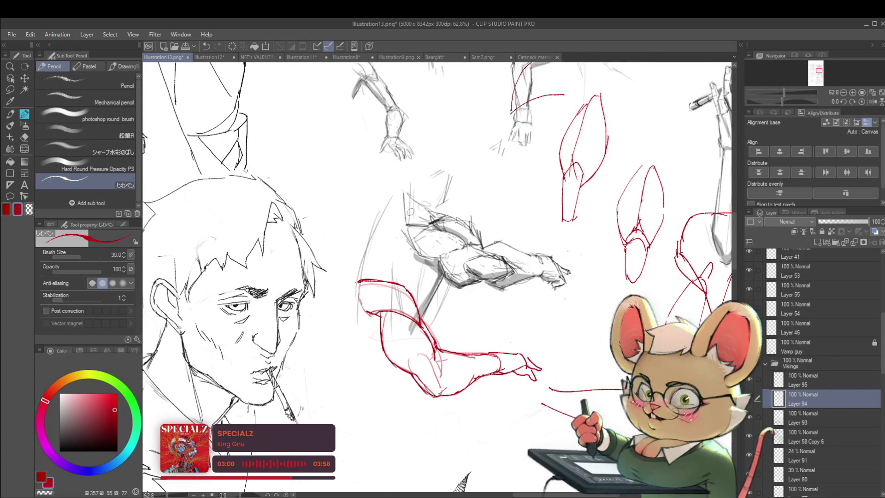
pyautogui.scroll(-2, 425, 289)
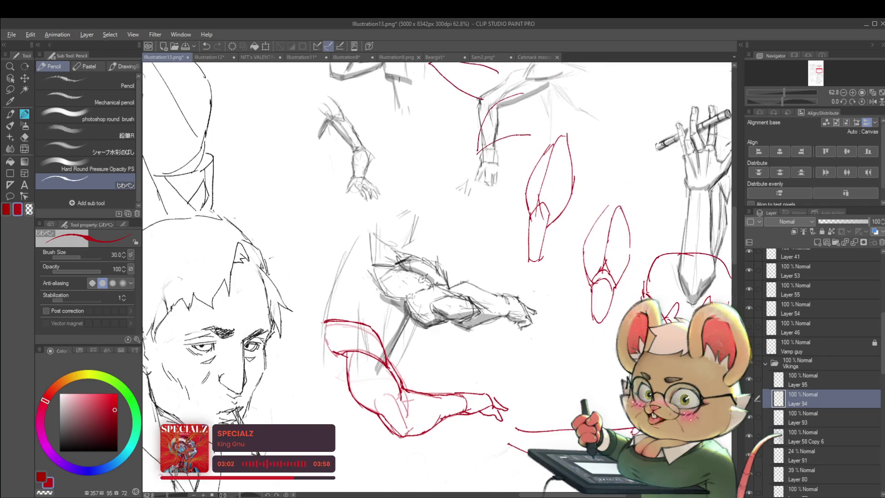
pyautogui.moveTo(473, 272); pyautogui.dragTo(503, 367)
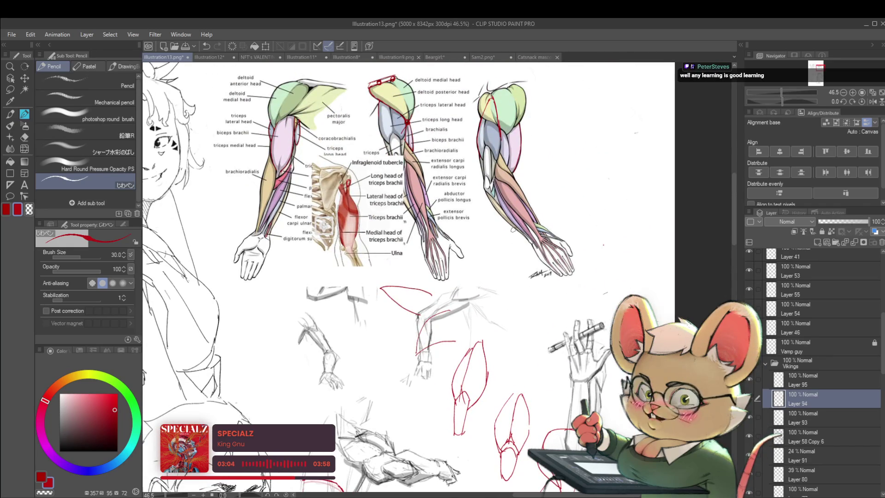
pyautogui.scroll(3, 564, 160)
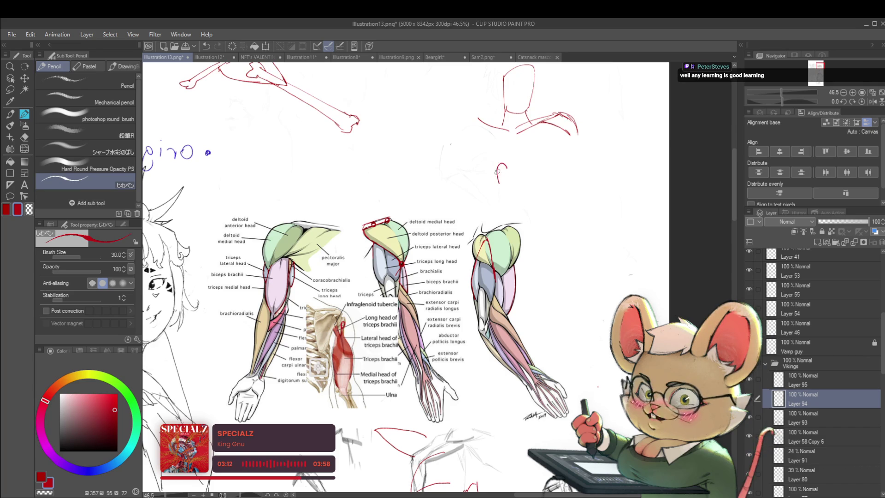
pyautogui.moveTo(493, 172)
pyautogui.mouseDown()
pyautogui.moveTo(730, 152)
pyautogui.moveTo(572, 243)
pyautogui.mouseUp()
pyautogui.press('h')
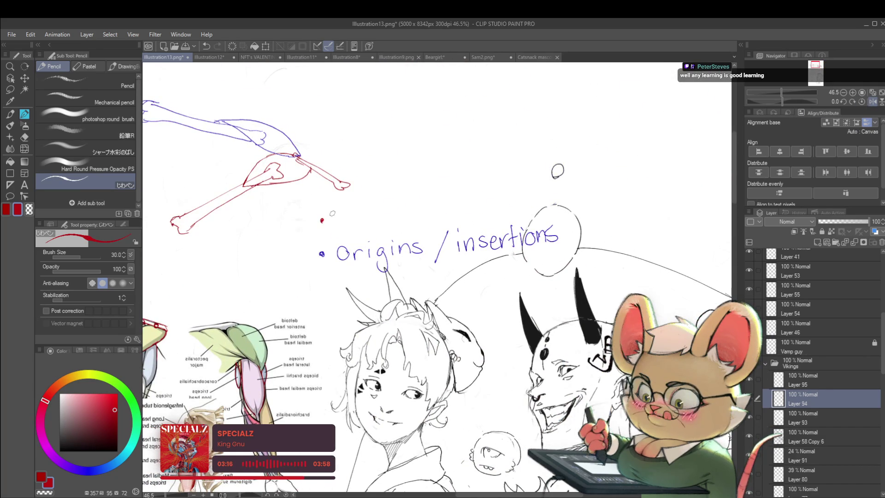
# Pencil the red note 'Copy/observe muscle shapes from front, 3/4, profile', undoing the misdrawn C and y
pyautogui.moveTo(341, 211); pyautogui.dragTo(333, 226)
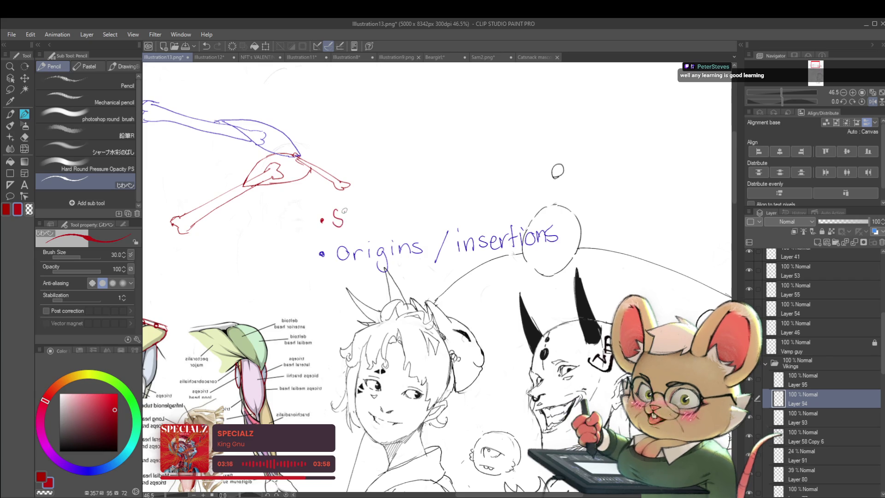
pyautogui.hotkey('ctrl', 'z')
pyautogui.hotkey('ctrl', 'z')
pyautogui.hotkey('ctrl', 'z')
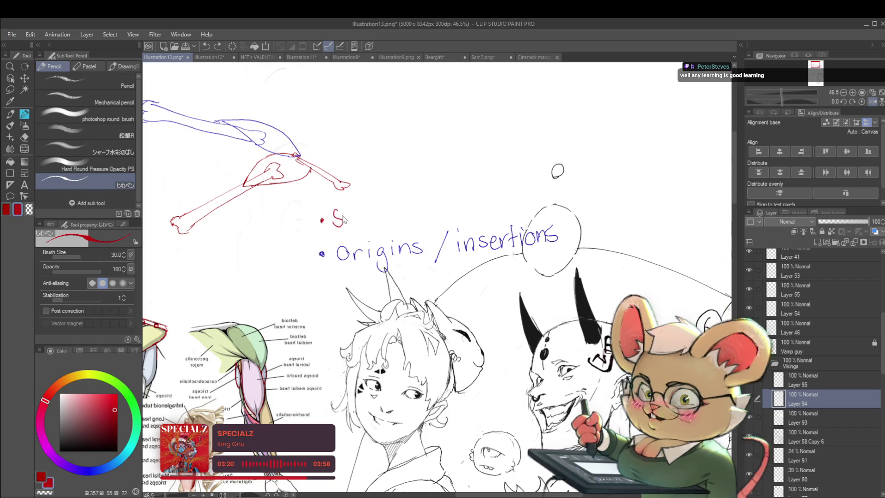
pyautogui.moveTo(349, 210)
pyautogui.mouseDown()
pyautogui.moveTo(350, 224)
pyautogui.moveTo(381, 233)
pyautogui.moveTo(392, 215)
pyautogui.moveTo(440, 213)
pyautogui.moveTo(453, 203)
pyautogui.moveTo(470, 207)
pyautogui.moveTo(427, 217)
pyautogui.moveTo(439, 208)
pyautogui.moveTo(471, 212)
pyautogui.moveTo(492, 201)
pyautogui.moveTo(468, 211)
pyautogui.moveTo(514, 211)
pyautogui.moveTo(507, 206)
pyautogui.mouseUp()
pyautogui.hotkey('ctrl', 'z')
pyautogui.click(390, 220)
pyautogui.moveTo(304, 248)
pyautogui.mouseDown()
pyautogui.moveTo(348, 256)
pyautogui.moveTo(359, 239)
pyautogui.moveTo(399, 246)
pyautogui.moveTo(467, 240)
pyautogui.moveTo(508, 217)
pyautogui.moveTo(534, 225)
pyautogui.mouseUp()
pyautogui.scroll(-3, 516, 193)
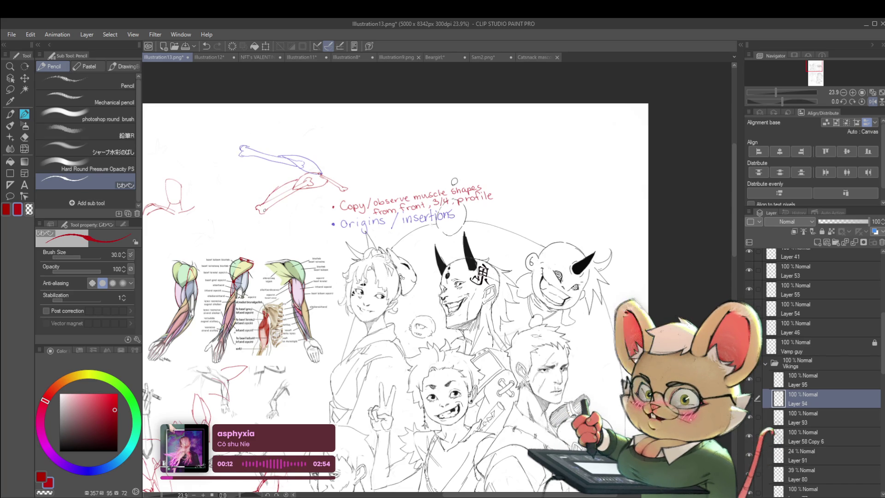
# Add two red muscle strokes to the top arm sketch over the bone study, then recentre the page
pyautogui.moveTo(281, 205); pyautogui.dragTo(315, 199)
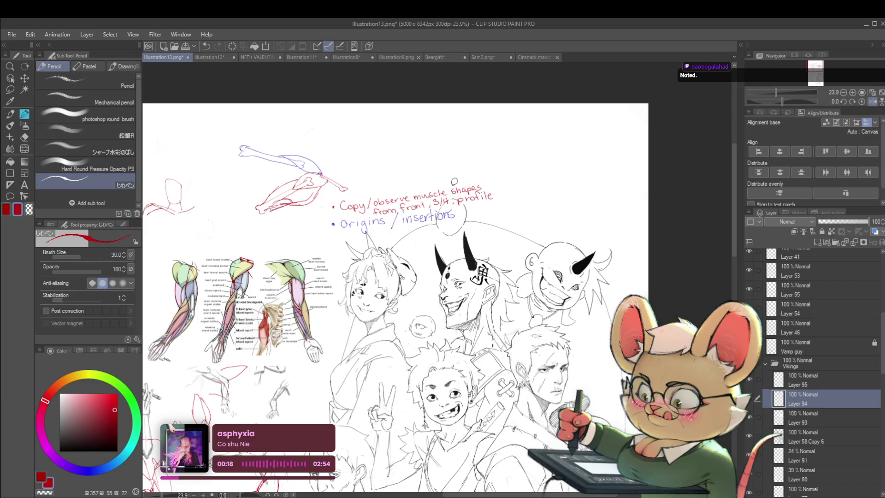
pyautogui.moveTo(284, 197); pyautogui.dragTo(296, 190)
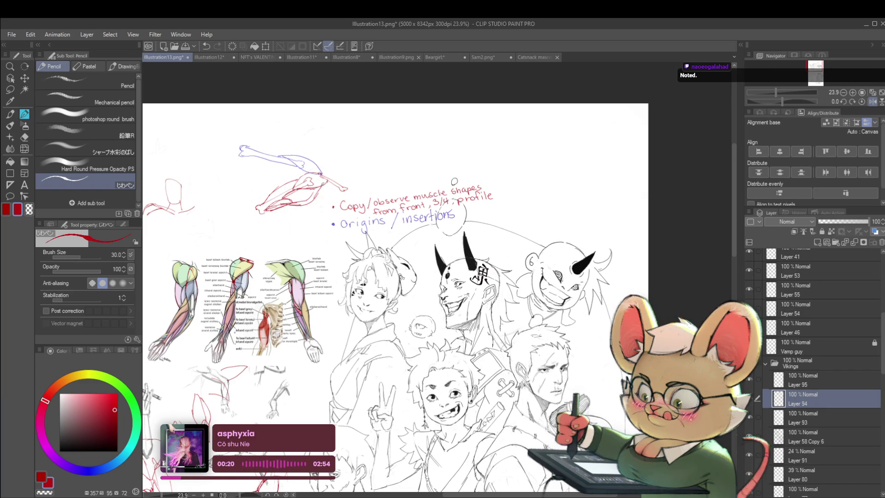
pyautogui.scroll(-3, 326, 189)
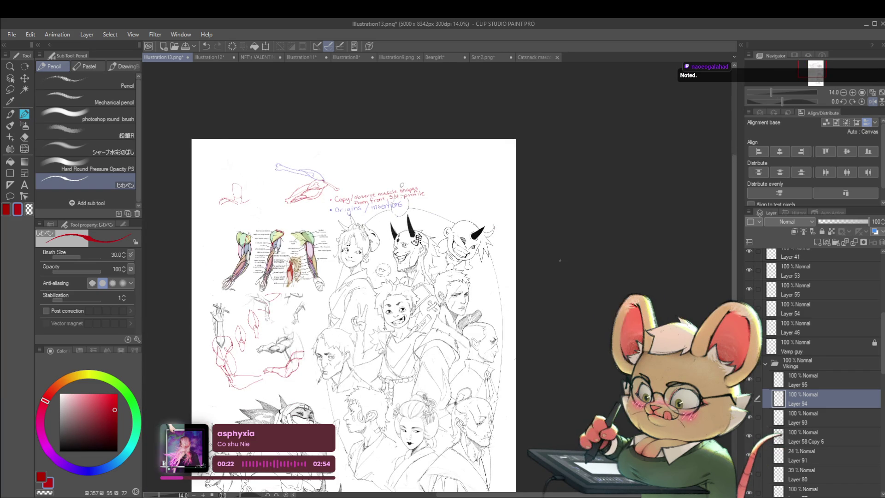
pyautogui.scroll(2, 450, 226)
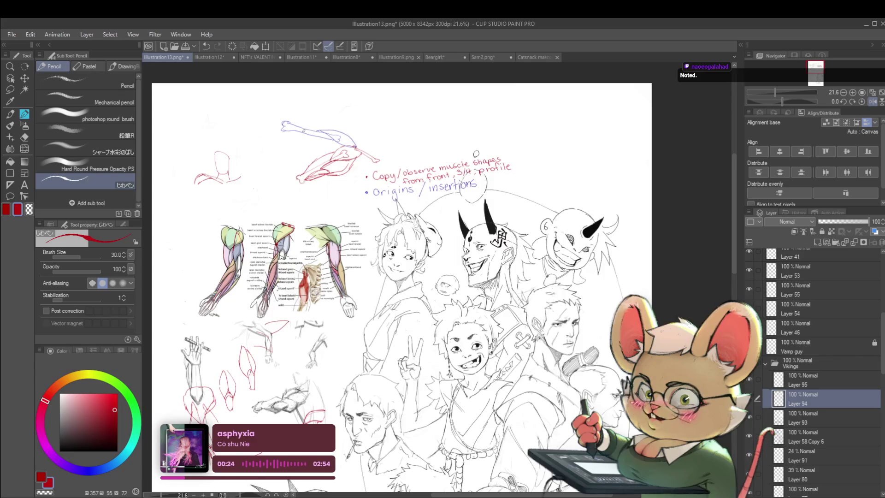
pyautogui.scroll(3, 324, 149)
pyautogui.scroll(-4, 424, 148)
pyautogui.moveTo(488, 238)
pyautogui.mouseDown()
pyautogui.moveTo(460, 175)
pyautogui.moveTo(410, 284)
pyautogui.mouseUp()
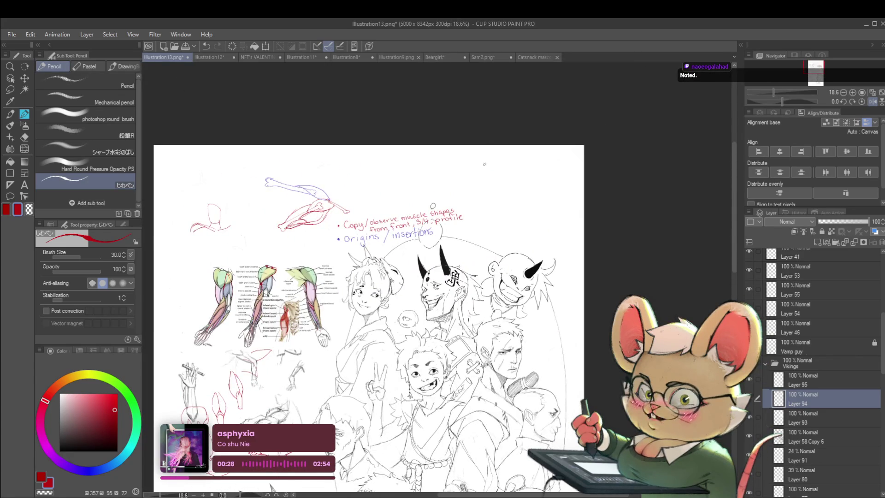
pyautogui.scroll(1, 483, 164)
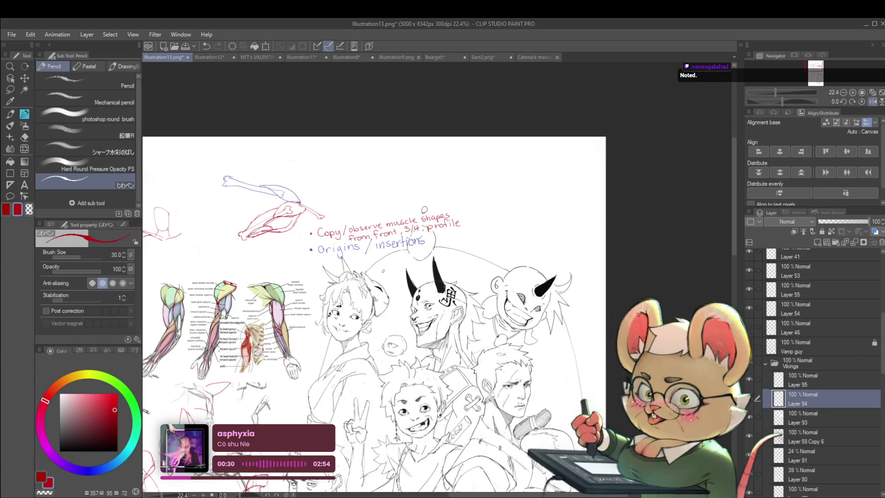
pyautogui.scroll(1, 548, 136)
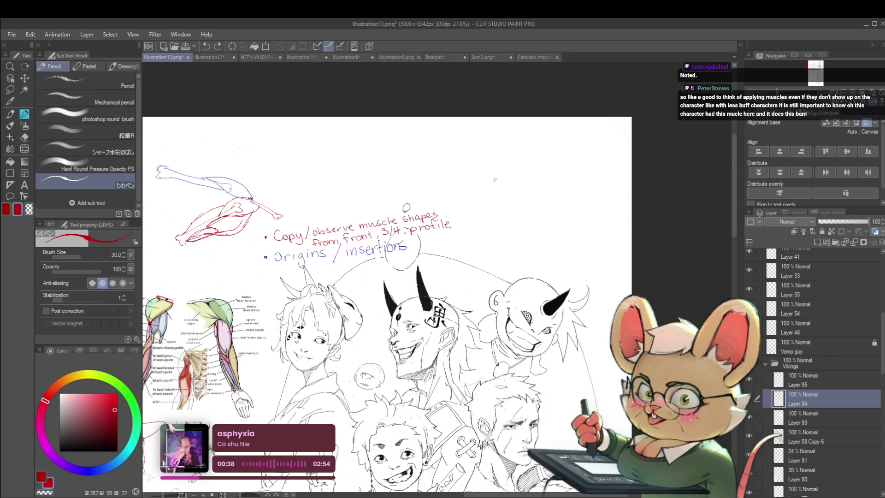
# Draw red vertical, horizontal and diagonal axis arrows above the characters
pyautogui.moveTo(489, 177); pyautogui.dragTo(489, 214)
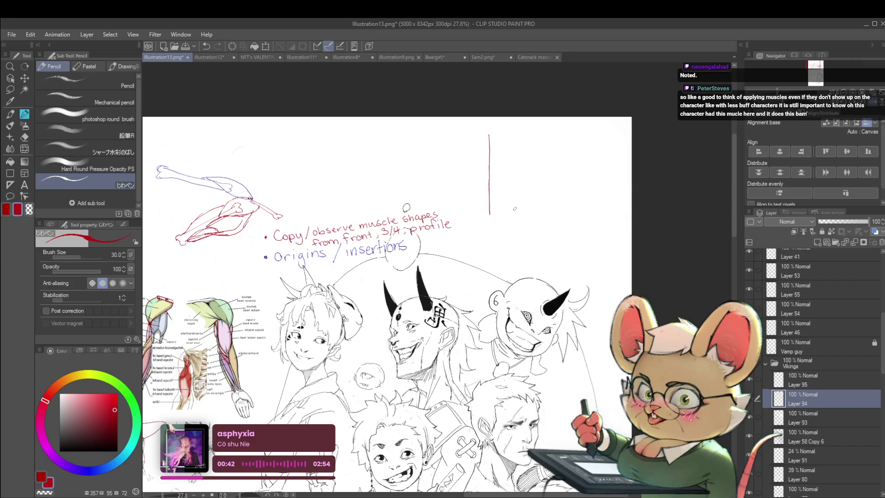
pyautogui.moveTo(490, 213); pyautogui.dragTo(583, 213)
pyautogui.moveTo(486, 137); pyautogui.dragTo(495, 131)
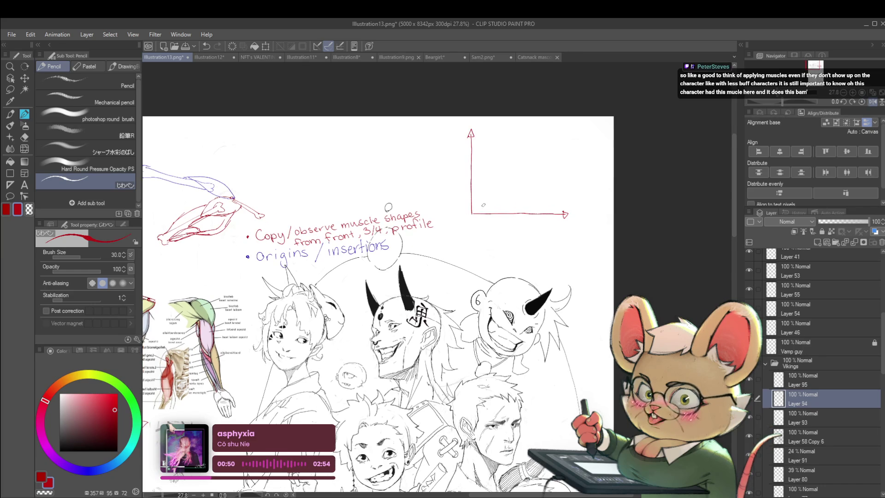
pyautogui.moveTo(500, 197)
pyautogui.mouseDown()
pyautogui.moveTo(516, 192)
pyautogui.moveTo(531, 167)
pyautogui.mouseUp()
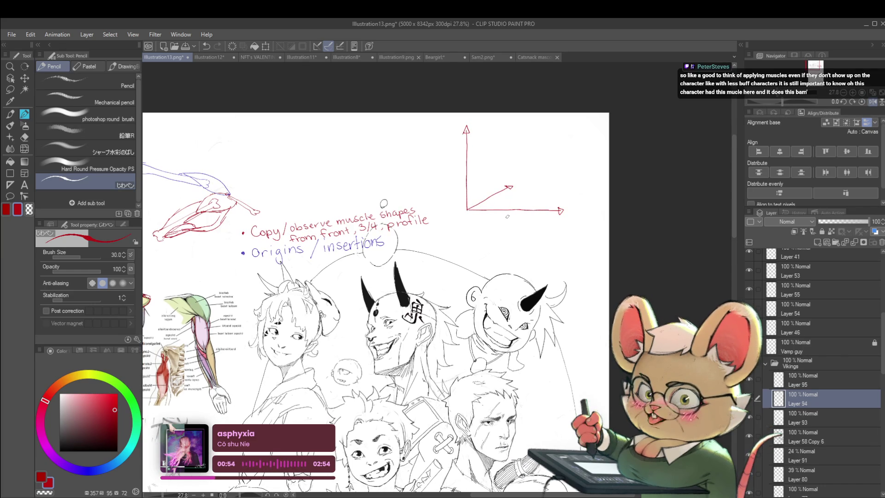
# Write 'front, 3/4' below the graph and remove the stray comma after 3/4
pyautogui.moveTo(511, 232); pyautogui.dragTo(490, 234)
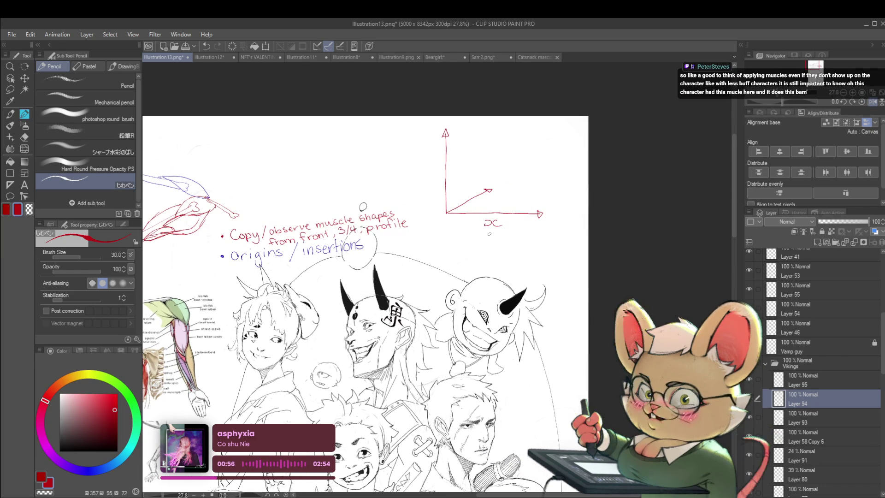
pyautogui.scroll(2, 484, 242)
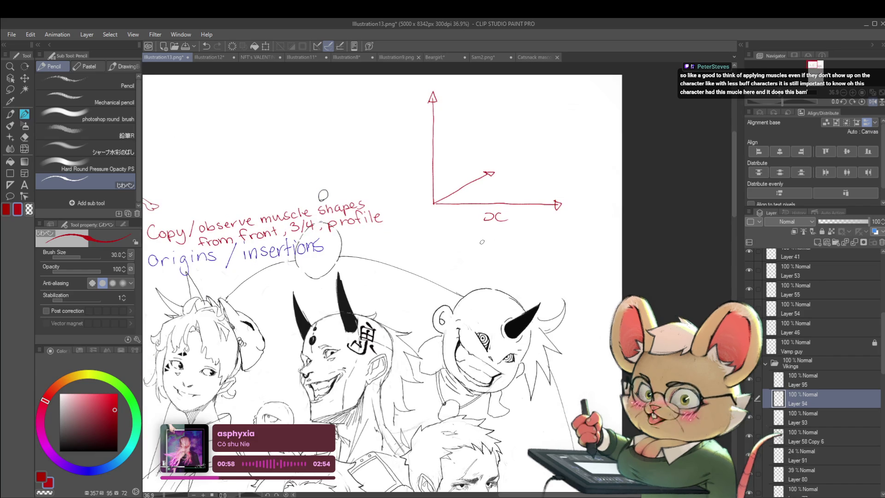
pyautogui.moveTo(483, 234)
pyautogui.mouseDown()
pyautogui.moveTo(476, 251)
pyautogui.moveTo(482, 239)
pyautogui.moveTo(493, 249)
pyautogui.mouseUp()
pyautogui.moveTo(498, 250)
pyautogui.mouseDown()
pyautogui.moveTo(501, 241)
pyautogui.moveTo(517, 253)
pyautogui.moveTo(532, 239)
pyautogui.moveTo(540, 249)
pyautogui.moveTo(557, 239)
pyautogui.moveTo(520, 256)
pyautogui.moveTo(521, 272)
pyautogui.mouseUp()
pyautogui.hotkey('ctrl', 'z')
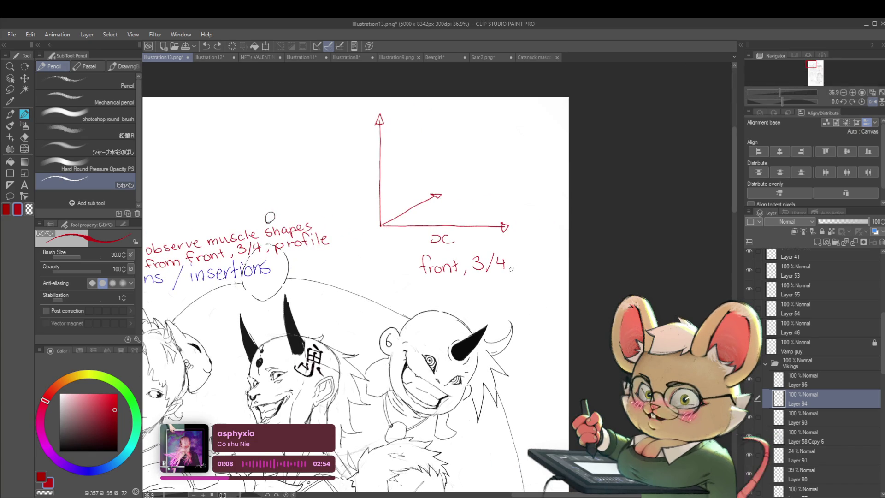
# Add 'profile' under 'front, 3/4', label the vertical axis y, and remove a stray stroke
pyautogui.moveTo(439, 289)
pyautogui.mouseDown()
pyautogui.moveTo(472, 295)
pyautogui.moveTo(476, 279)
pyautogui.moveTo(479, 293)
pyautogui.moveTo(496, 288)
pyautogui.mouseUp()
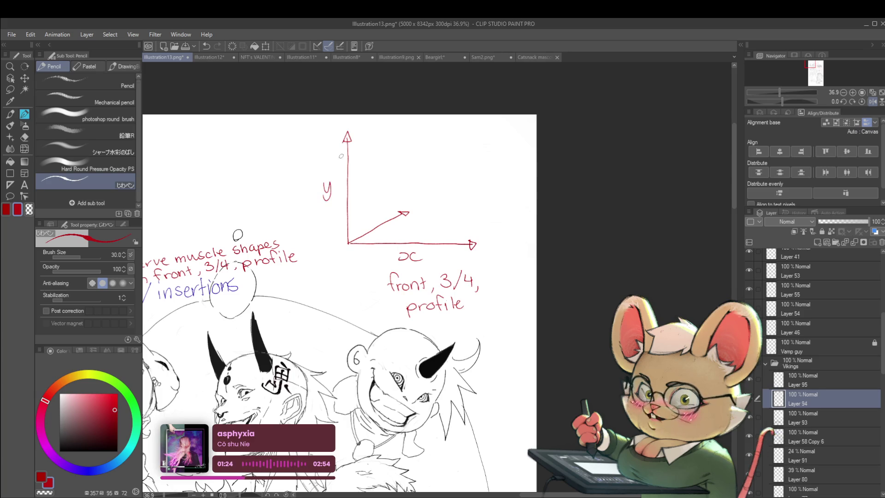
pyautogui.moveTo(340, 156); pyautogui.dragTo(320, 140)
pyautogui.moveTo(350, 220)
pyautogui.mouseDown()
pyautogui.moveTo(358, 265)
pyautogui.moveTo(387, 271)
pyautogui.mouseUp()
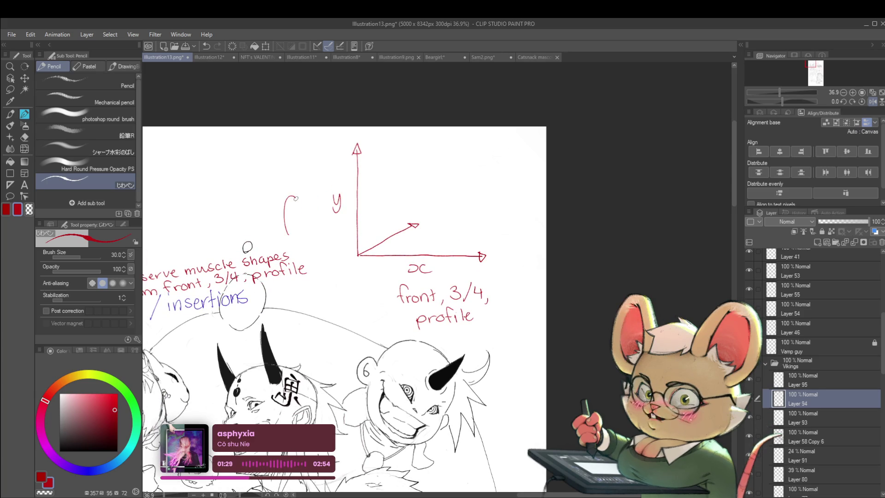
pyautogui.hotkey('ctrl', 'z')
pyautogui.moveTo(264, 196); pyautogui.dragTo(324, 242)
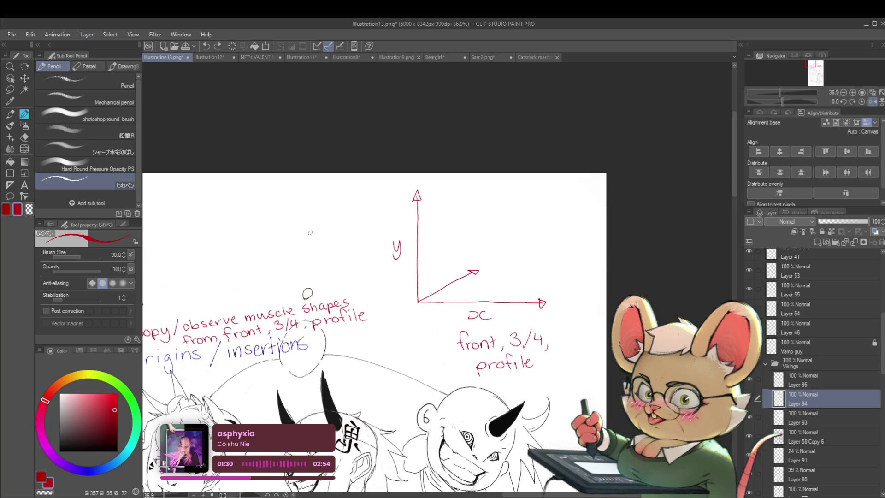
# Draw the first red spindle-shaped muscle oval with two inner fibre lines above the notes
pyautogui.moveTo(245, 243); pyautogui.dragTo(289, 239)
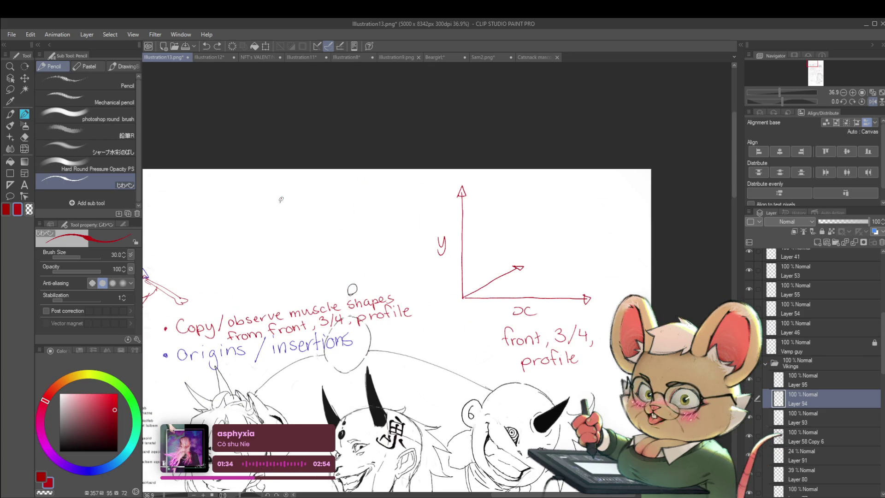
pyautogui.moveTo(275, 219); pyautogui.dragTo(280, 285)
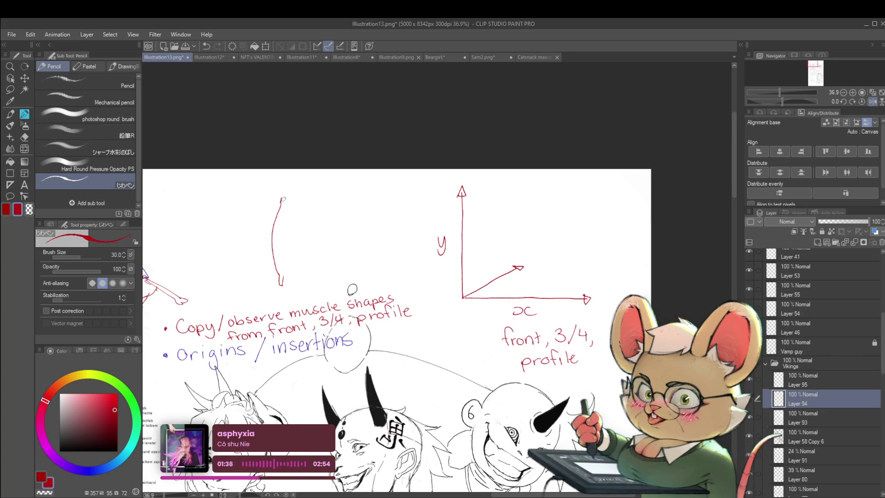
pyautogui.moveTo(283, 201)
pyautogui.mouseDown()
pyautogui.moveTo(292, 240)
pyautogui.moveTo(283, 275)
pyautogui.mouseUp()
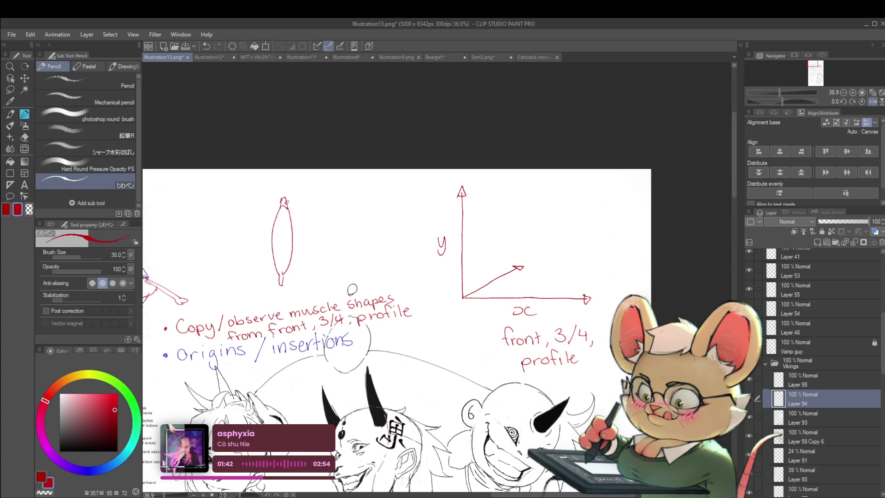
pyautogui.moveTo(281, 202); pyautogui.dragTo(279, 277)
pyautogui.moveTo(283, 221); pyautogui.dragTo(279, 259)
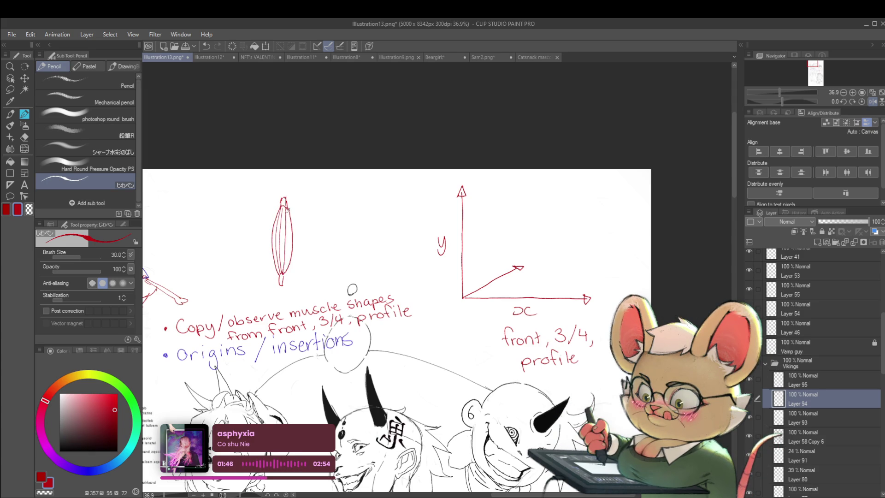
pyautogui.scroll(-2, 305, 229)
pyautogui.scroll(1, 307, 246)
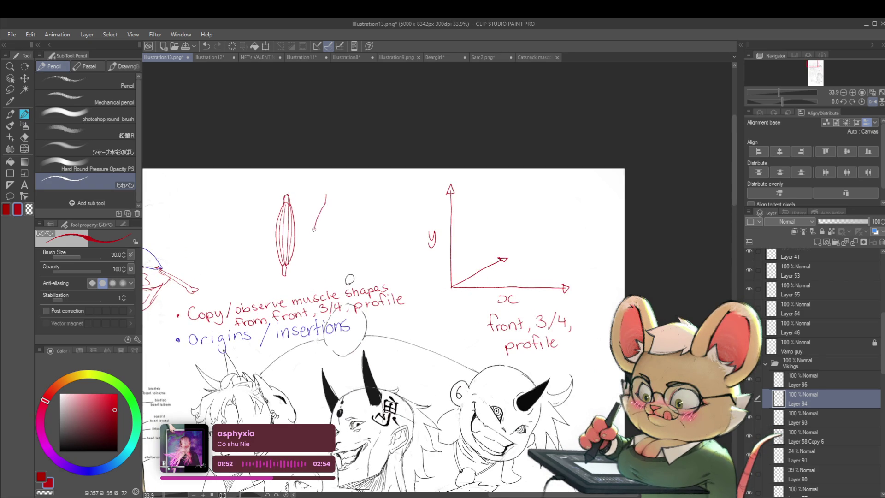
# Add the angled 3/4 and profile muscle shapes, then circle the 'front, 3/4, profile' note
pyautogui.moveTo(313, 260)
pyautogui.mouseDown()
pyautogui.moveTo(318, 272)
pyautogui.moveTo(328, 195)
pyautogui.mouseUp()
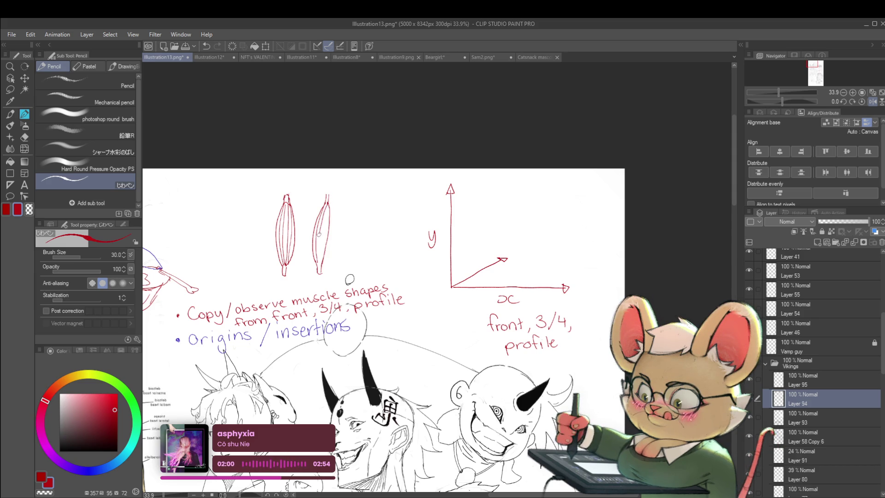
pyautogui.moveTo(237, 237); pyautogui.dragTo(247, 247)
pyautogui.moveTo(355, 247); pyautogui.dragTo(332, 253)
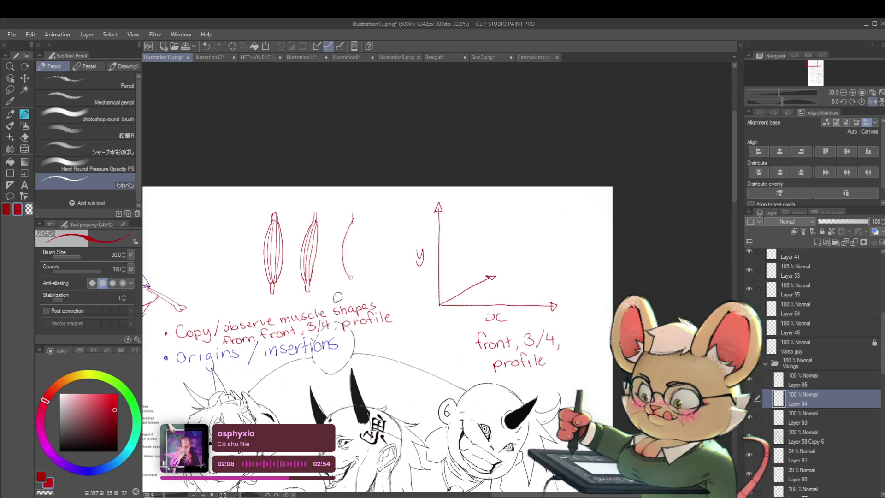
pyautogui.moveTo(353, 285); pyautogui.dragTo(352, 220)
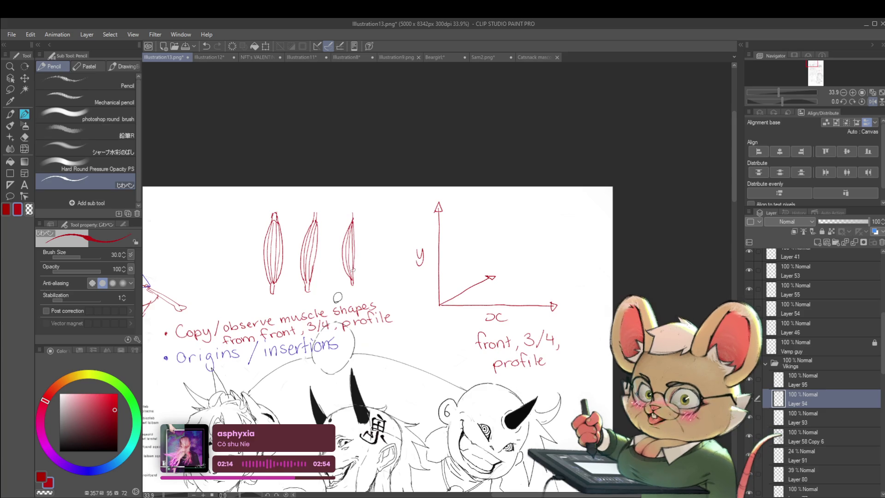
pyautogui.keyDown('ctrl'); pyautogui.keyDown('alt'); pyautogui.click(362, 252); pyautogui.keyUp('alt'); pyautogui.keyUp('ctrl')
pyautogui.moveTo(366, 250); pyautogui.dragTo(326, 261)
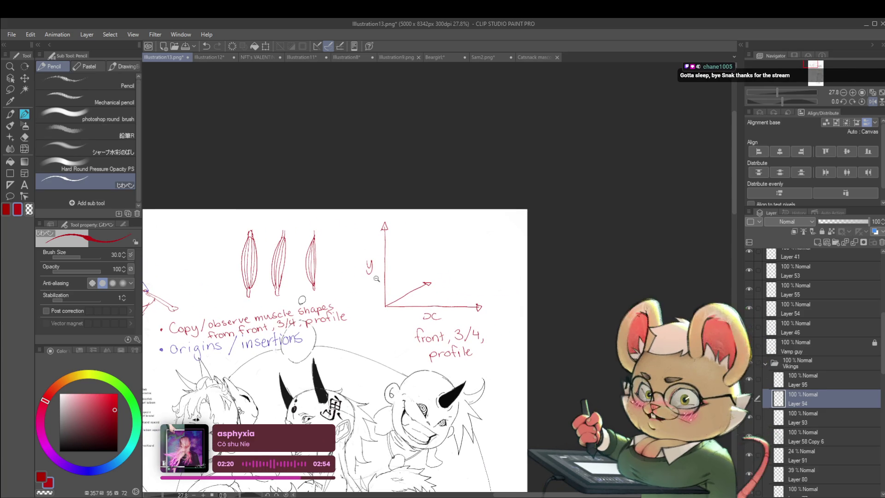
pyautogui.scroll(2, 376, 276)
pyautogui.moveTo(565, 392); pyautogui.dragTo(430, 341)
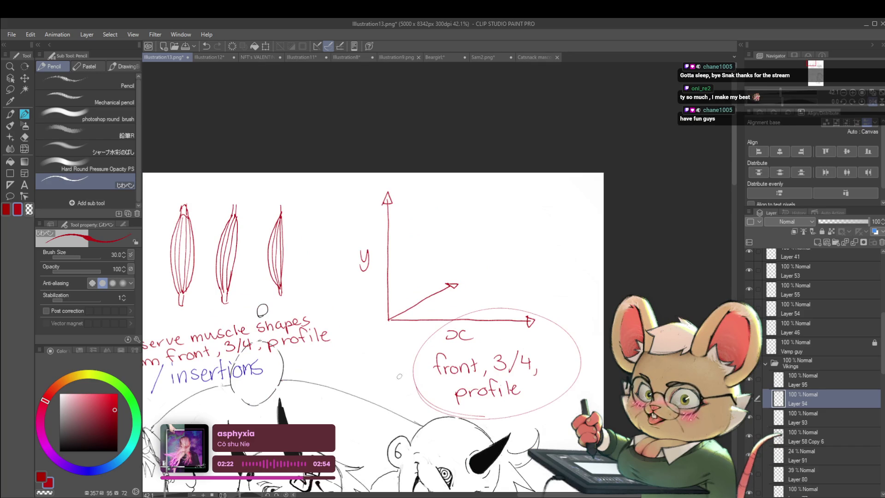
# Remove the circle around the view note and label the diagonal axis z, undoing the rotation arc
pyautogui.hotkey('ctrl', 'z')
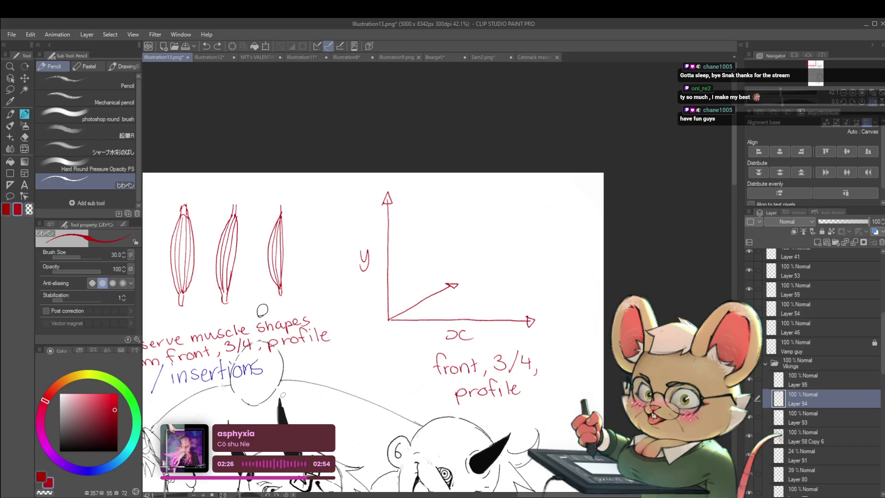
pyautogui.moveTo(193, 323); pyautogui.dragTo(276, 344)
pyautogui.moveTo(167, 231); pyautogui.dragTo(250, 252)
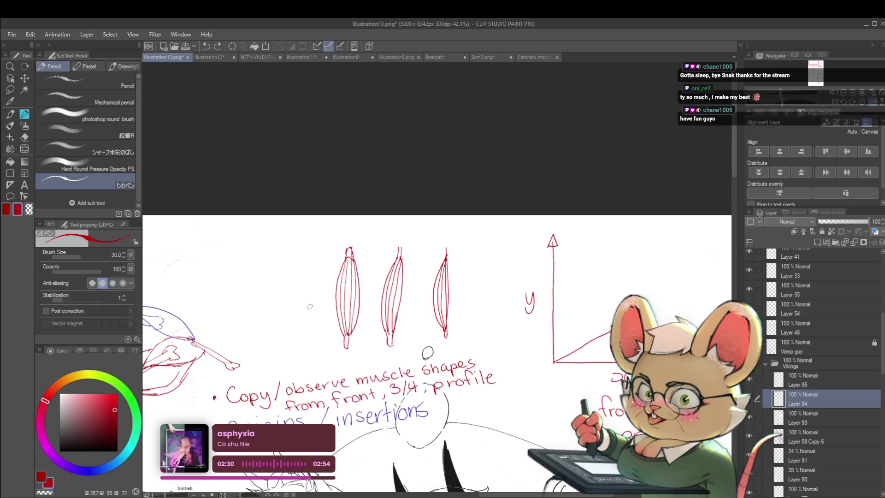
pyautogui.moveTo(319, 332)
pyautogui.mouseDown()
pyautogui.moveTo(317, 287)
pyautogui.moveTo(304, 285)
pyautogui.mouseUp()
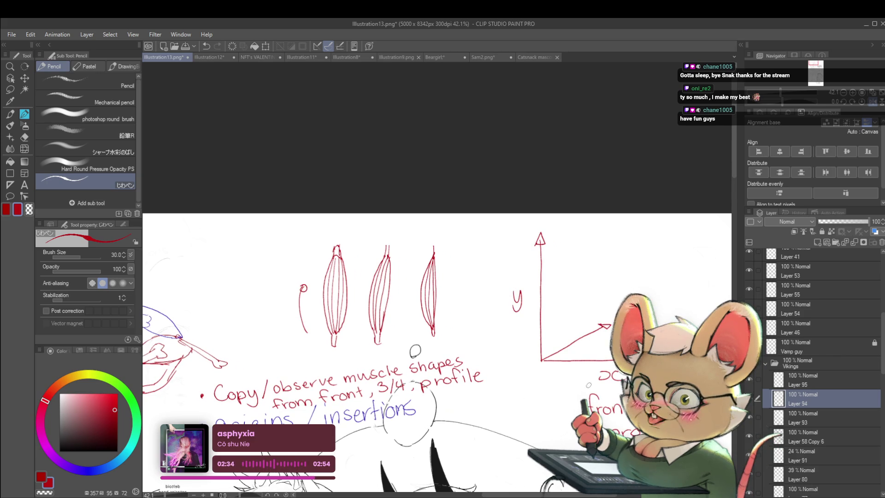
pyautogui.moveTo(565, 325); pyautogui.dragTo(580, 331)
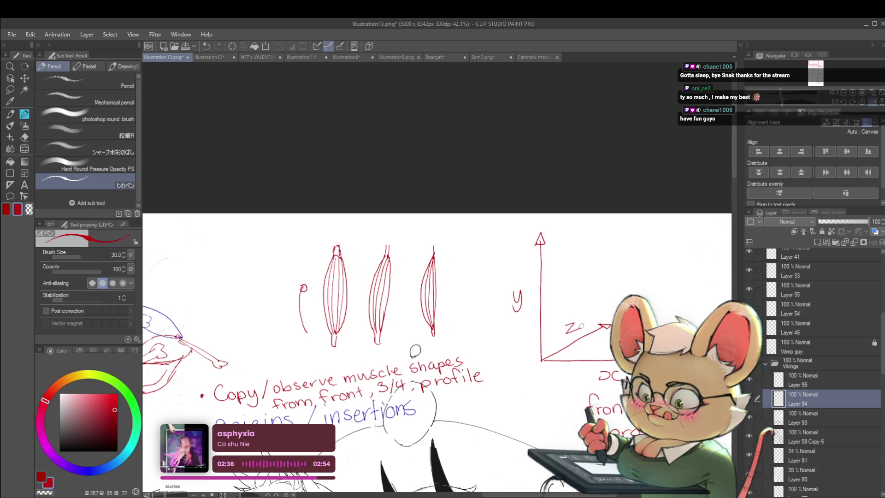
pyautogui.moveTo(530, 293)
pyautogui.mouseDown()
pyautogui.moveTo(561, 310)
pyautogui.moveTo(543, 293)
pyautogui.moveTo(560, 312)
pyautogui.moveTo(530, 299)
pyautogui.mouseUp()
pyautogui.hotkey('ctrl', 'z')
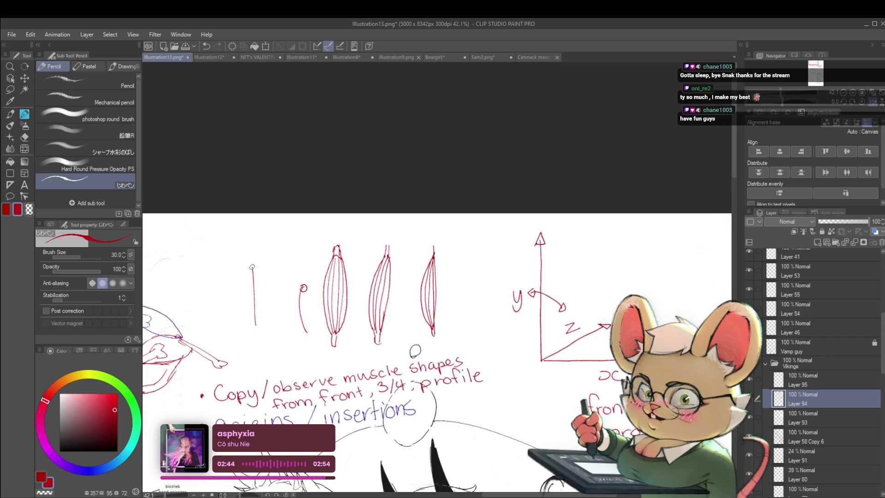
# Try a vertical stroke and a small mark left of the muscles, undoing both
pyautogui.moveTo(254, 315); pyautogui.dragTo(252, 237)
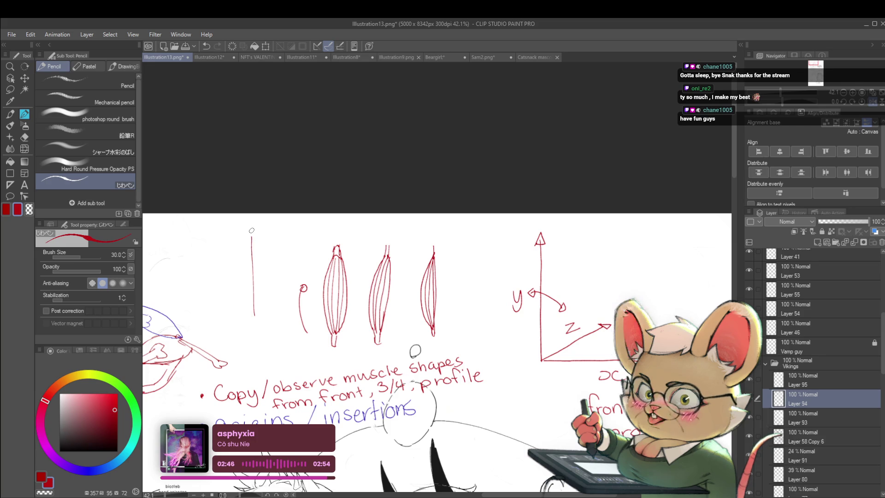
pyautogui.hotkey('ctrl', 'z')
pyautogui.hotkey('ctrl', 'z')
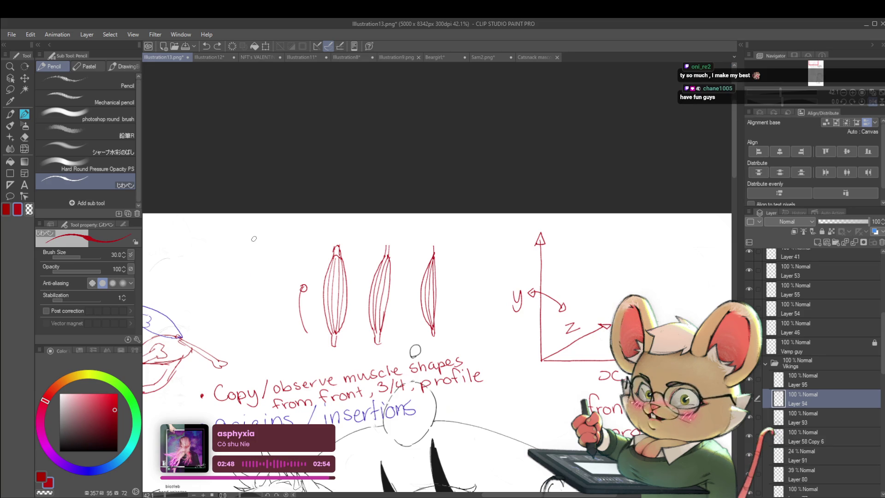
pyautogui.moveTo(237, 293); pyautogui.dragTo(243, 290)
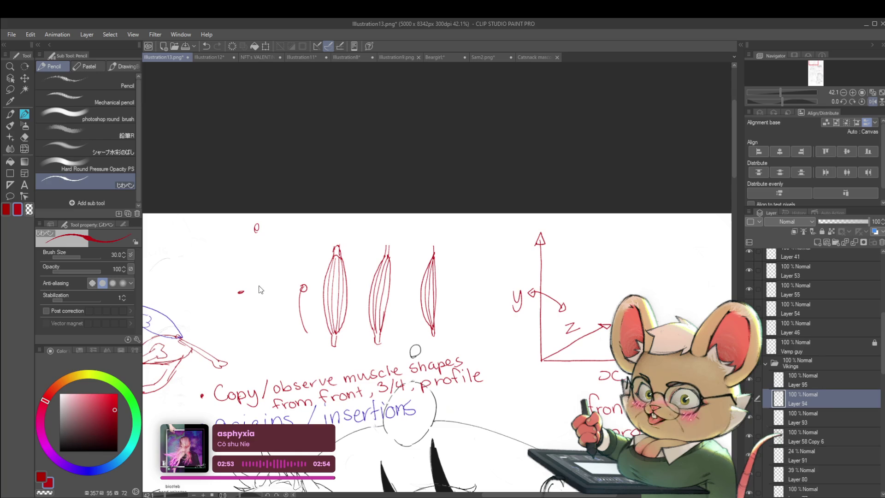
pyautogui.hotkey('ctrl', 'z')
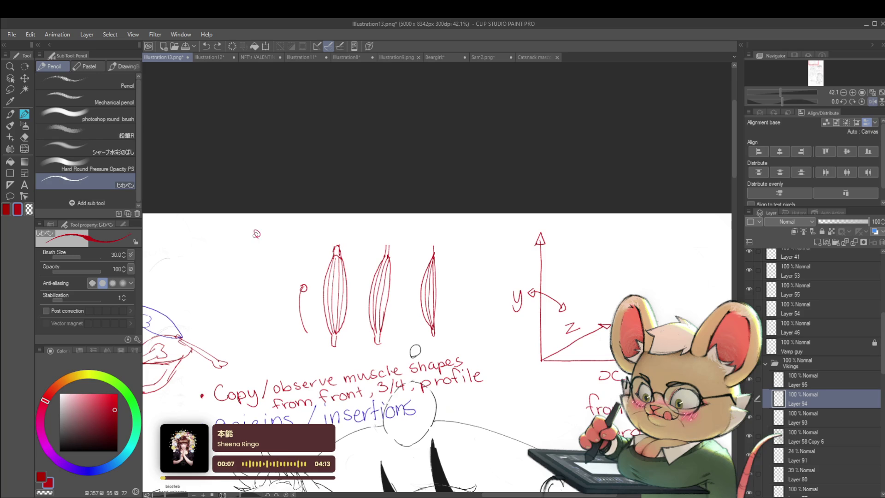
# Sketch a new angled, split red muscle shape with a fibre line beside the first muscle
pyautogui.moveTo(259, 232)
pyautogui.mouseDown()
pyautogui.moveTo(285, 245)
pyautogui.moveTo(288, 257)
pyautogui.mouseUp()
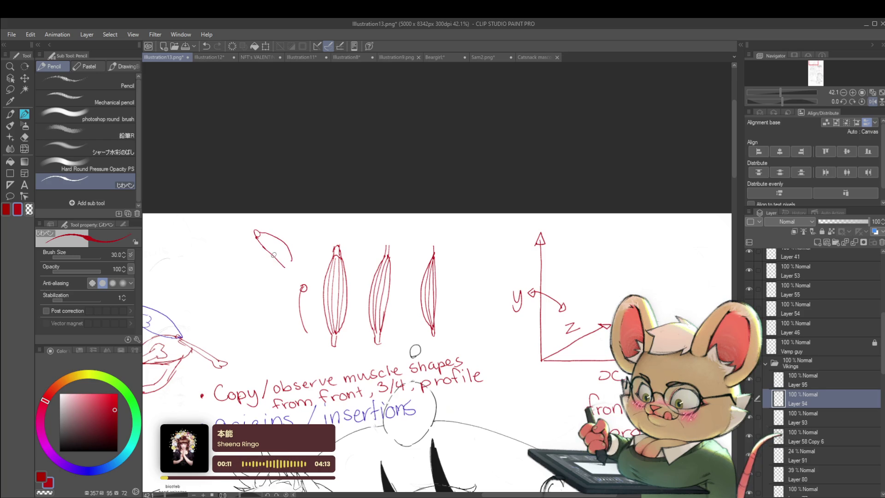
pyautogui.moveTo(290, 264); pyautogui.dragTo(295, 266)
pyautogui.moveTo(257, 234); pyautogui.dragTo(281, 258)
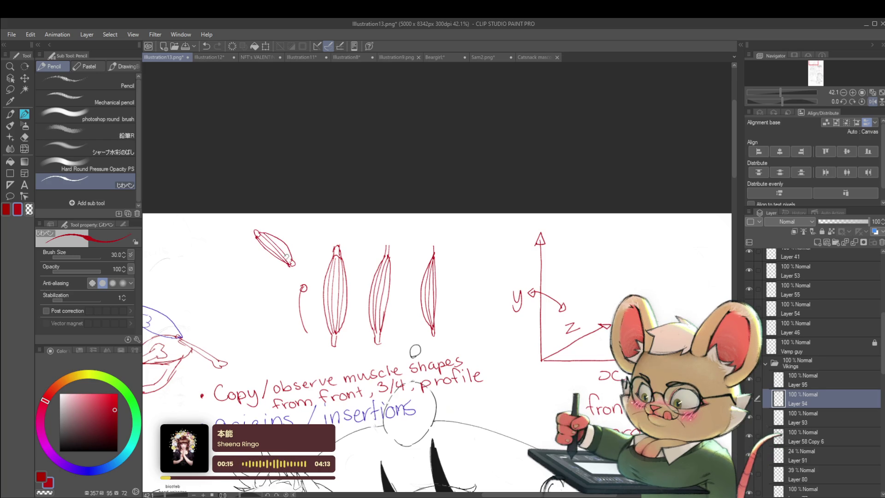
pyautogui.scroll(-3, 282, 251)
pyautogui.scroll(2, 302, 246)
pyautogui.moveTo(307, 230); pyautogui.dragTo(284, 258)
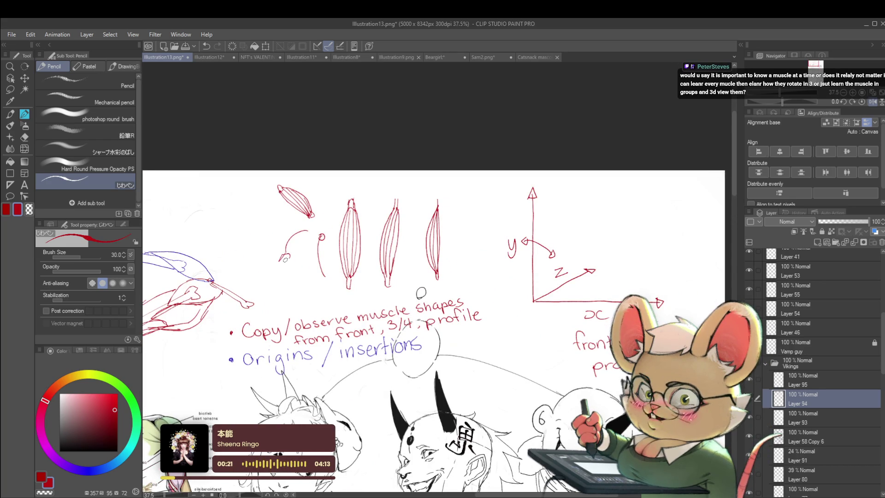
pyautogui.moveTo(316, 229); pyautogui.dragTo(318, 235)
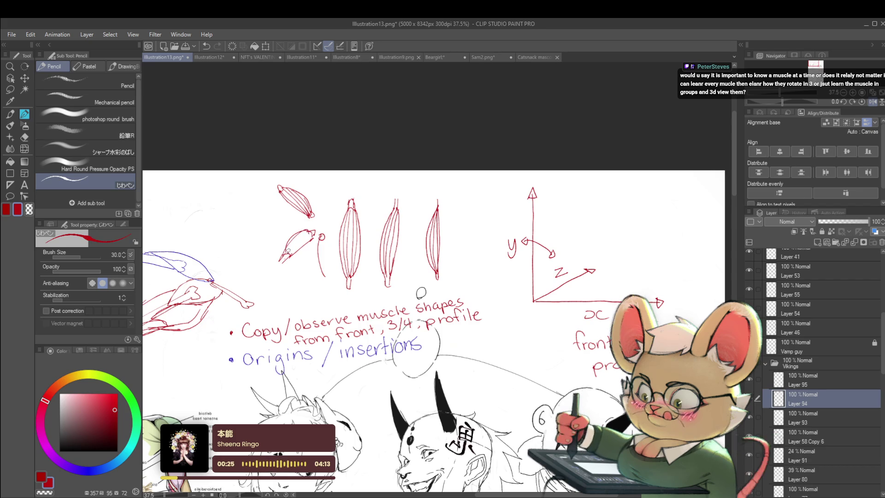
# Draw the small piece hanging below the new muscle, redrawing its curve after two undos
pyautogui.scroll(-2, 433, 323)
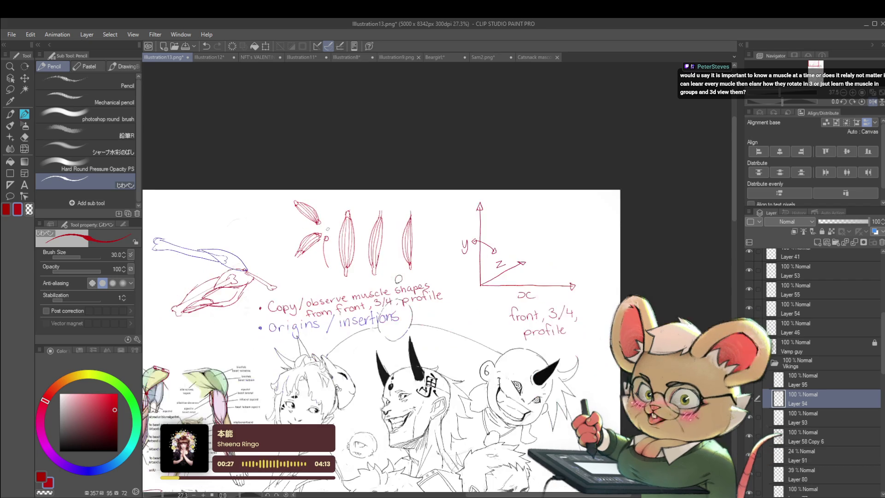
pyautogui.scroll(2, 433, 323)
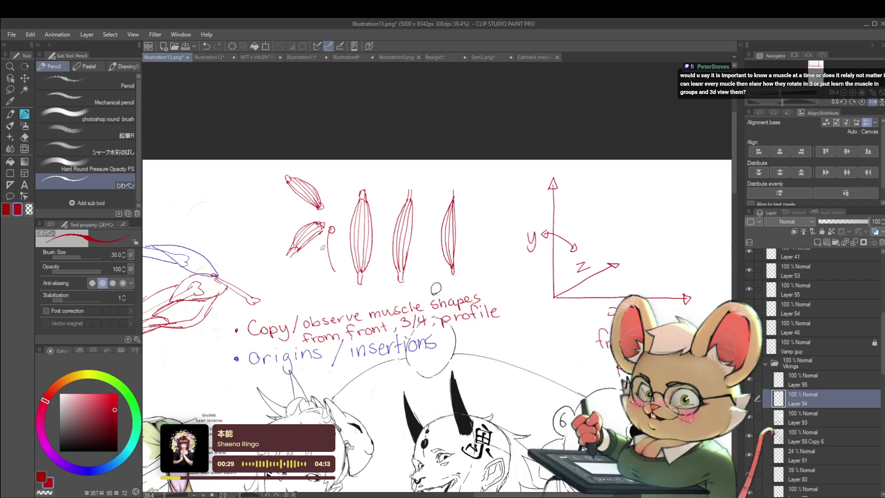
pyautogui.hotkey('ctrl', 'z')
pyautogui.moveTo(322, 246); pyautogui.dragTo(330, 287)
pyautogui.hotkey('ctrl', 'z')
pyautogui.moveTo(328, 232); pyautogui.dragTo(334, 272)
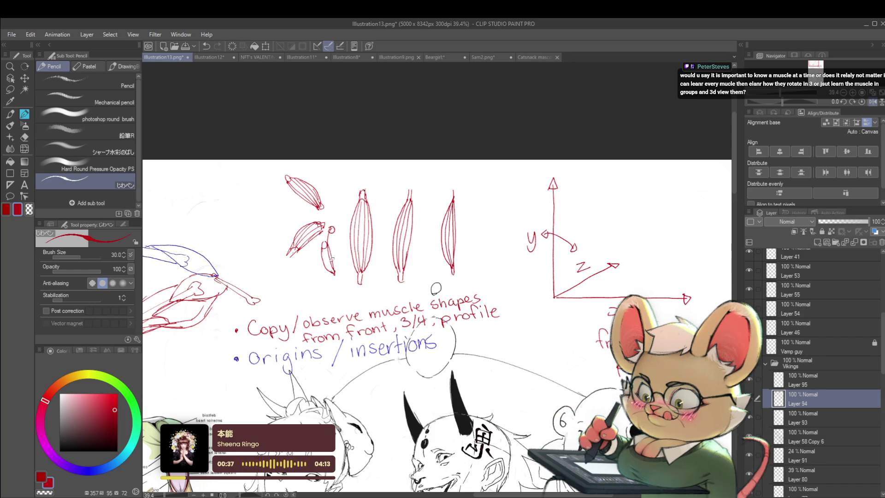
pyautogui.moveTo(322, 234); pyautogui.dragTo(330, 274)
pyautogui.scroll(-2, 342, 267)
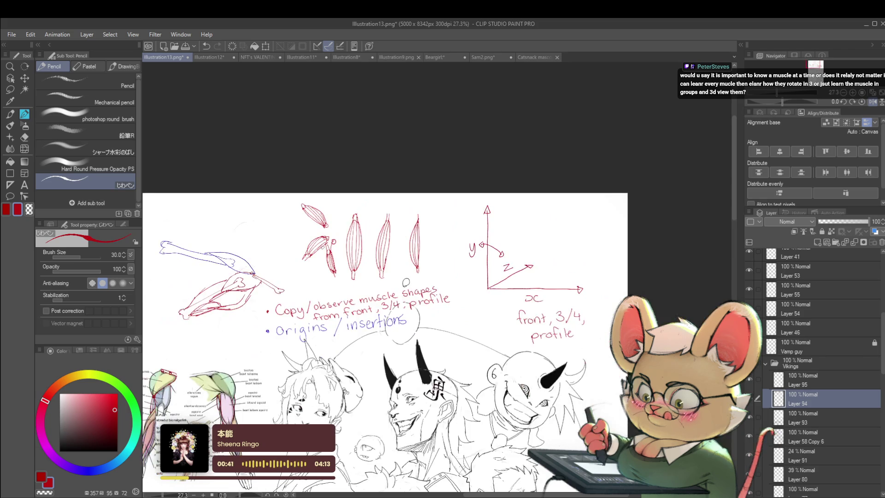
pyautogui.moveTo(504, 254); pyautogui.dragTo(486, 267)
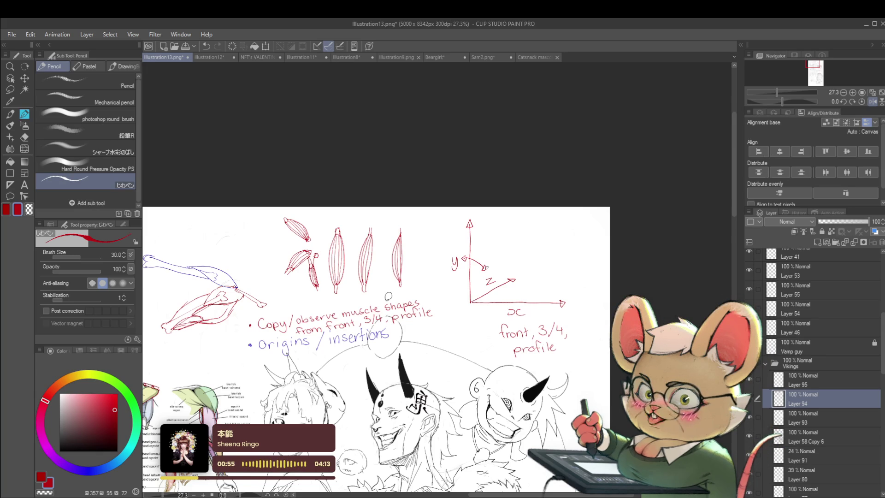
# Zoom in on the muscle sketches and handwrite a red bullet 'Overlap' above the notes
pyautogui.moveTo(214, 219)
pyautogui.mouseDown()
pyautogui.moveTo(345, 150)
pyautogui.moveTo(398, 240)
pyautogui.moveTo(495, 298)
pyautogui.mouseUp()
pyautogui.click(495, 298)
pyautogui.click(514, 296)
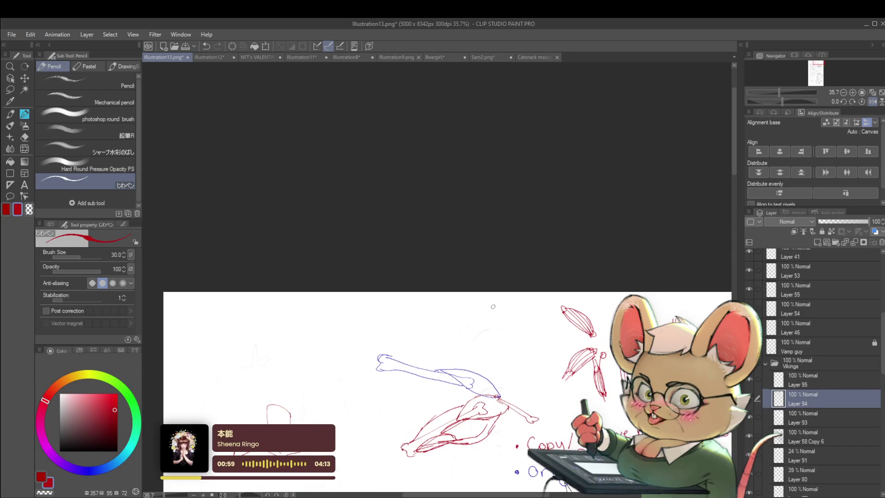
pyautogui.moveTo(500, 289); pyautogui.dragTo(429, 219)
pyautogui.moveTo(504, 371); pyautogui.dragTo(460, 354)
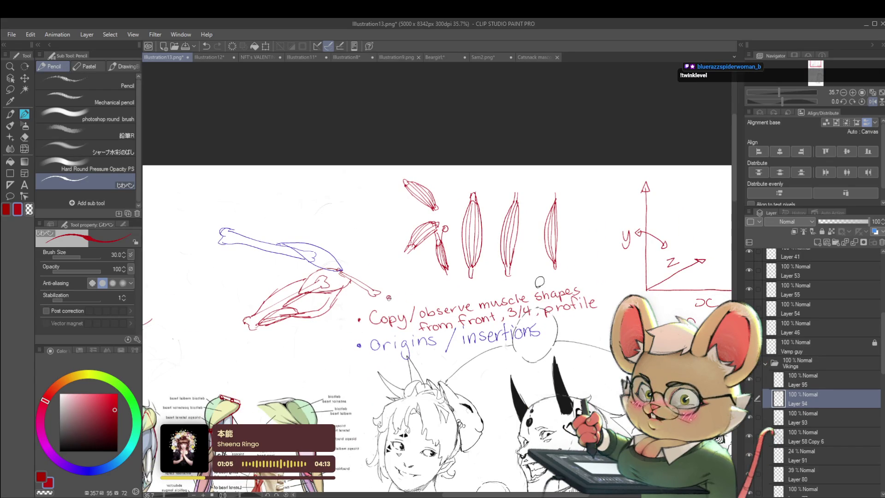
pyautogui.moveTo(415, 287)
pyautogui.mouseDown()
pyautogui.moveTo(435, 294)
pyautogui.moveTo(441, 286)
pyautogui.mouseUp()
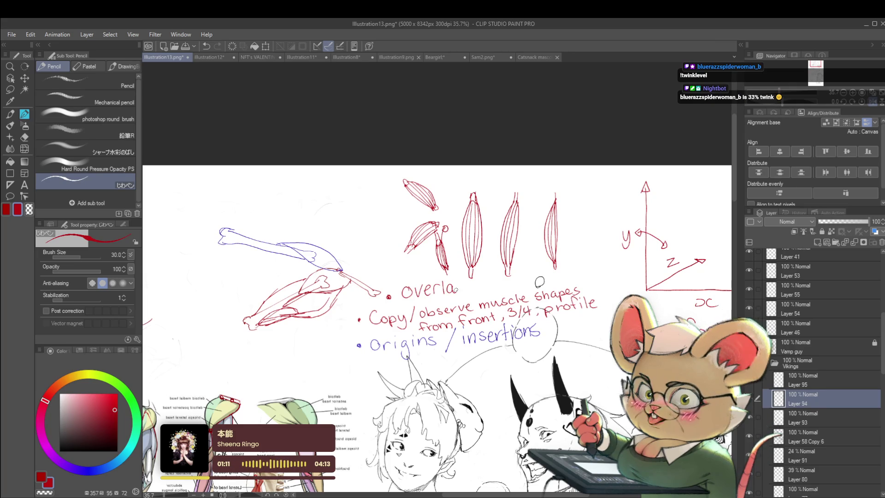
pyautogui.moveTo(455, 284); pyautogui.dragTo(459, 292)
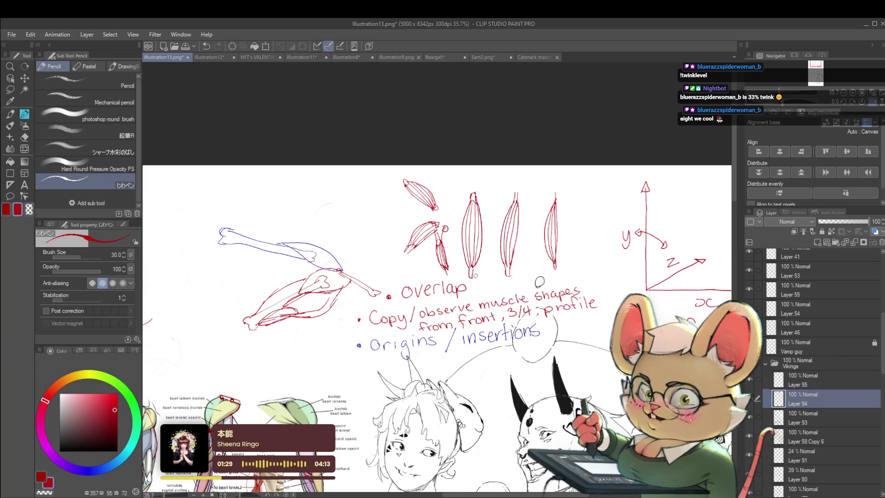
pyautogui.scroll(-2, 504, 295)
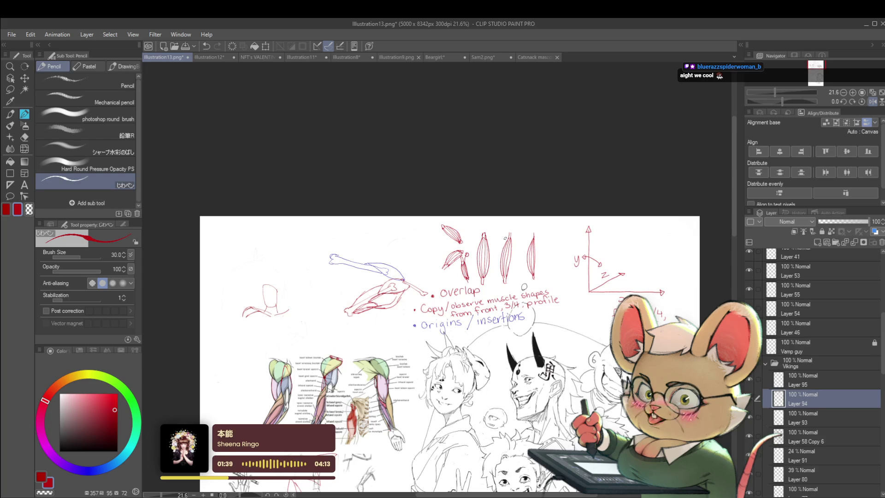
# Draw a red box-and-line standing figure with tall torso and legs, undoing a stray arc
pyautogui.scroll(-10, 505, 238)
pyautogui.scroll(-3, 506, 238)
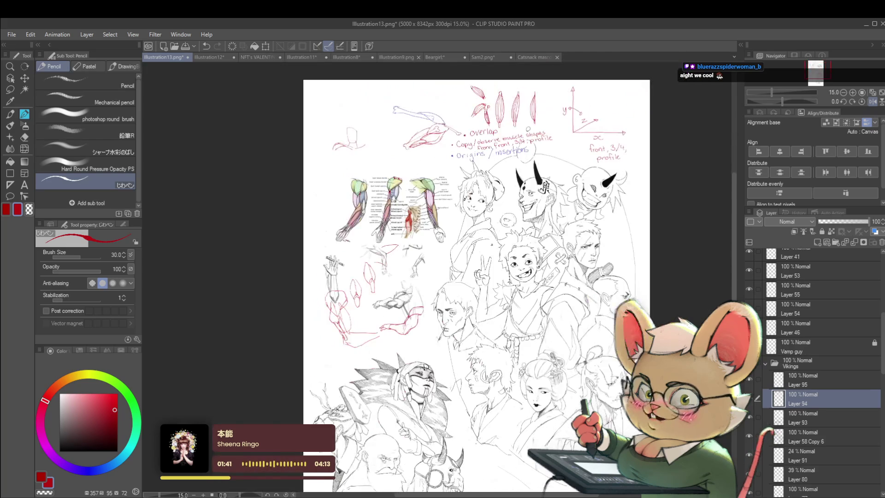
pyautogui.scroll(-3, 505, 238)
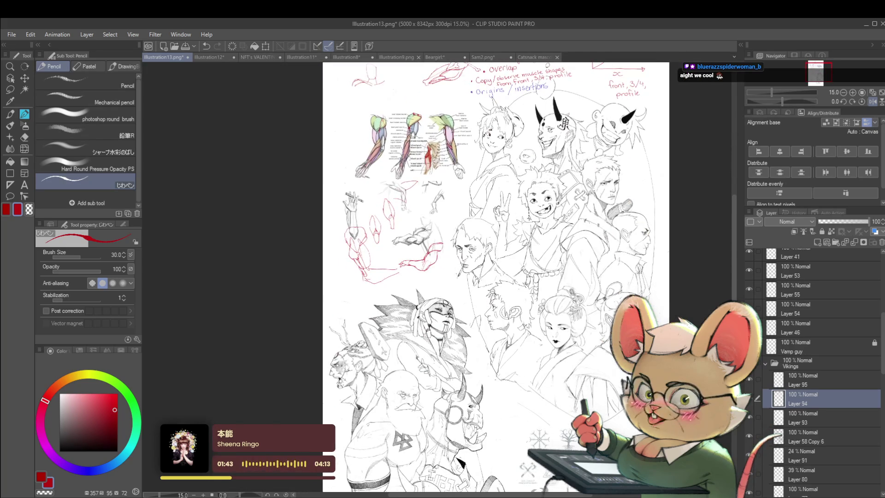
pyautogui.scroll(3, 448, 117)
pyautogui.scroll(5, 447, 117)
pyautogui.moveTo(447, 106)
pyautogui.mouseDown()
pyautogui.moveTo(448, 133)
pyautogui.moveTo(461, 105)
pyautogui.moveTo(447, 131)
pyautogui.moveTo(461, 126)
pyautogui.mouseUp()
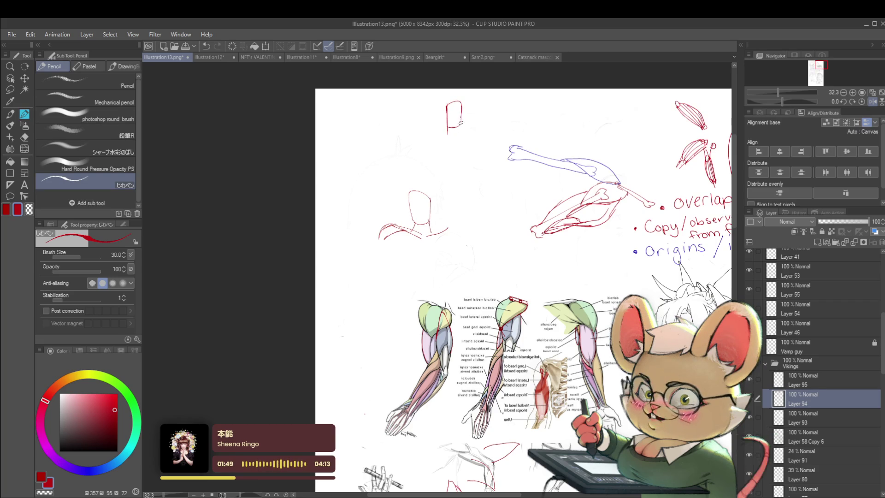
pyautogui.moveTo(465, 139)
pyautogui.mouseDown()
pyautogui.moveTo(451, 177)
pyautogui.moveTo(469, 143)
pyautogui.moveTo(468, 237)
pyautogui.mouseUp()
pyautogui.moveTo(453, 203); pyautogui.dragTo(455, 291)
pyautogui.moveTo(469, 231); pyautogui.dragTo(477, 266)
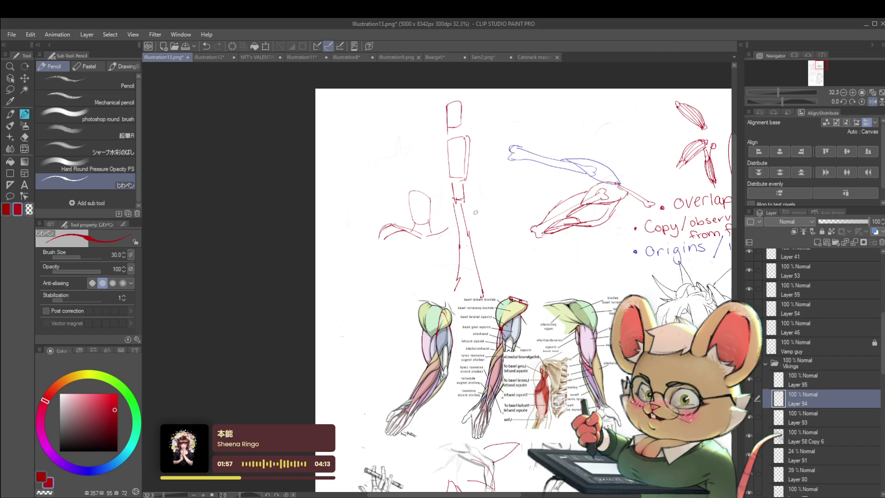
pyautogui.moveTo(469, 136); pyautogui.dragTo(475, 215)
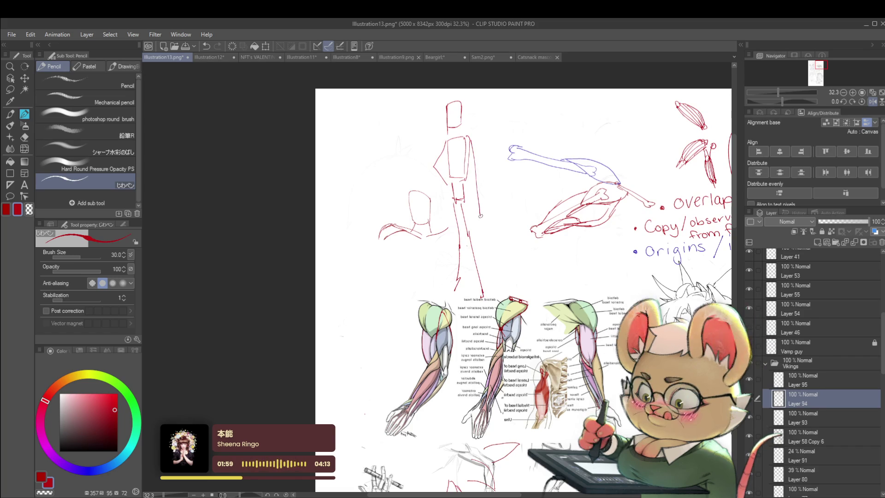
pyautogui.moveTo(356, 142); pyautogui.dragTo(365, 196)
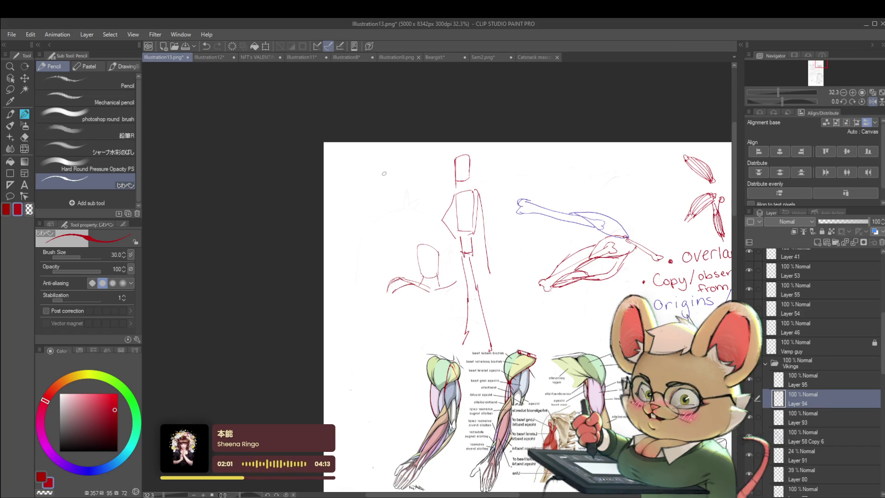
pyautogui.hotkey('ctrl', 'z')
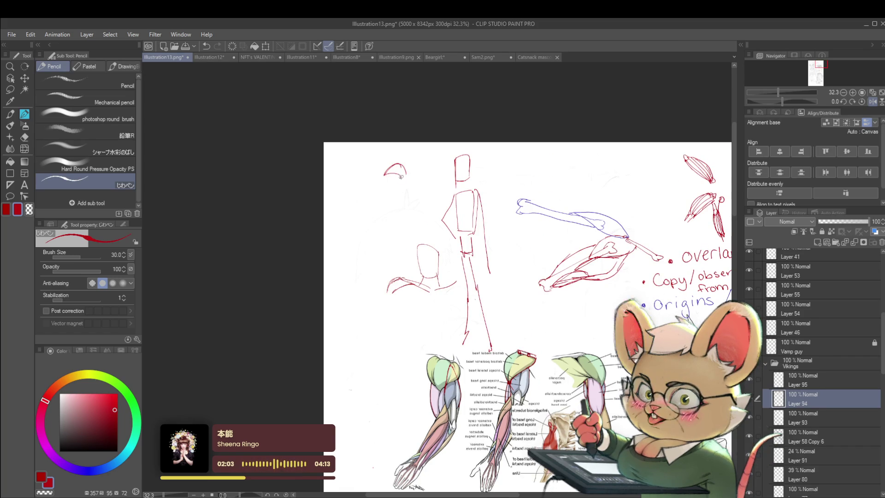
# Sketch a rounded red arm study with short contour strokes, undoing one stray stroke
pyautogui.moveTo(378, 193)
pyautogui.mouseDown()
pyautogui.moveTo(368, 220)
pyautogui.moveTo(385, 218)
pyautogui.moveTo(384, 197)
pyautogui.moveTo(393, 249)
pyautogui.moveTo(381, 246)
pyautogui.moveTo(391, 244)
pyautogui.moveTo(390, 259)
pyautogui.mouseUp()
pyautogui.moveTo(393, 244)
pyautogui.mouseDown()
pyautogui.moveTo(378, 261)
pyautogui.moveTo(386, 299)
pyautogui.mouseUp()
pyautogui.moveTo(373, 257); pyautogui.dragTo(382, 288)
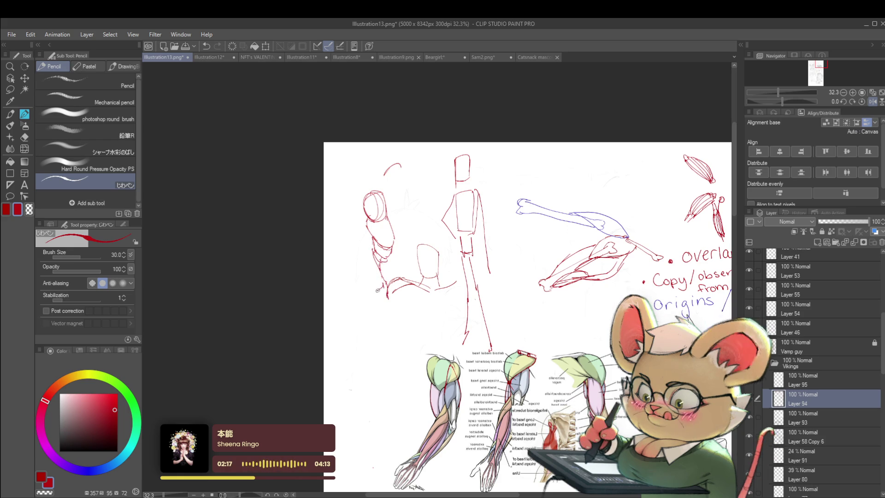
pyautogui.moveTo(385, 229); pyautogui.dragTo(388, 233)
pyautogui.moveTo(387, 294); pyautogui.dragTo(386, 308)
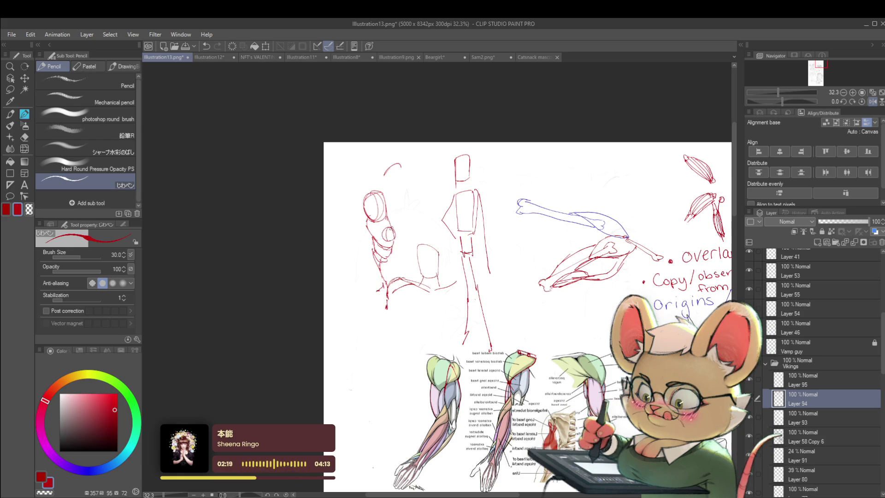
pyautogui.moveTo(394, 238); pyautogui.dragTo(404, 247)
pyautogui.hotkey('ctrl', 'z')
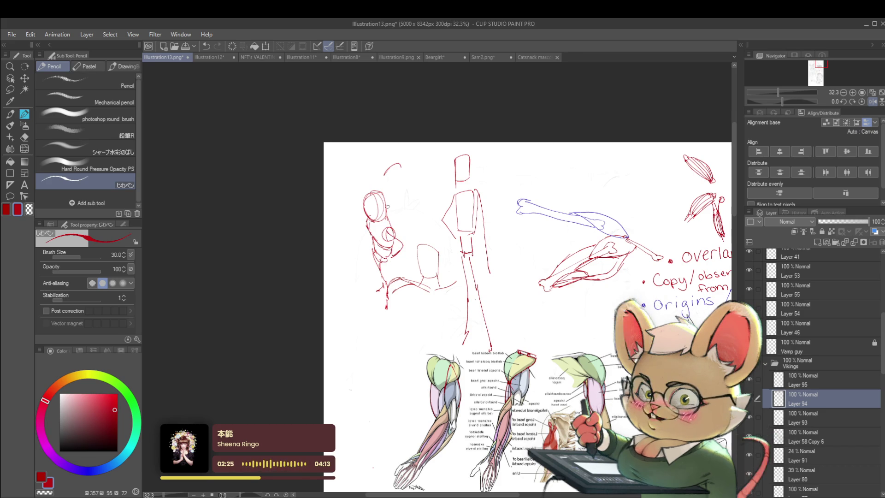
pyautogui.moveTo(366, 223); pyautogui.dragTo(354, 254)
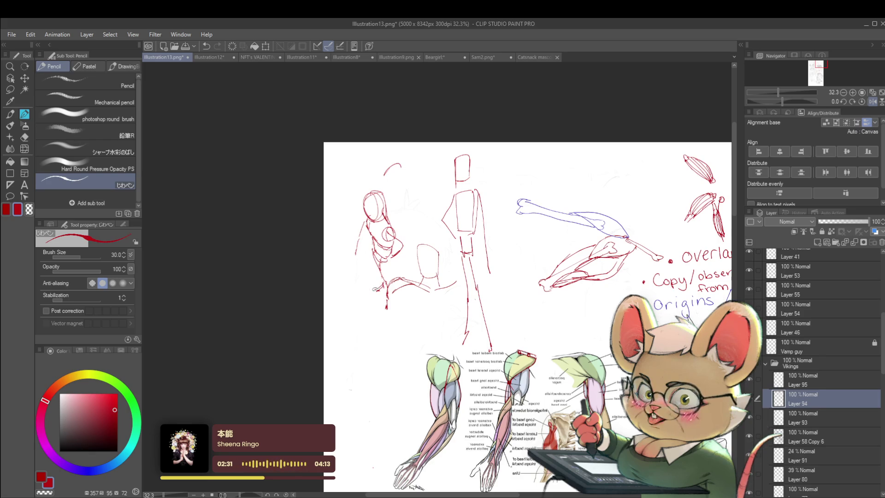
pyautogui.moveTo(384, 293); pyautogui.dragTo(383, 308)
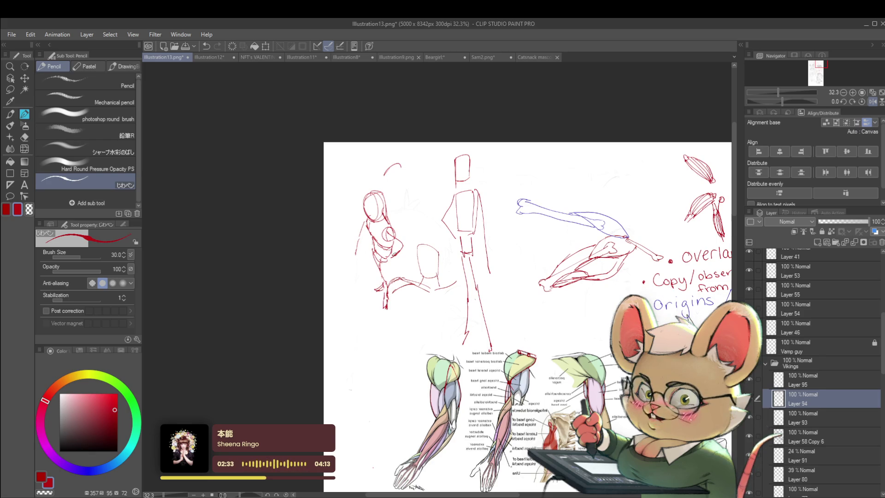
pyautogui.click(843, 92)
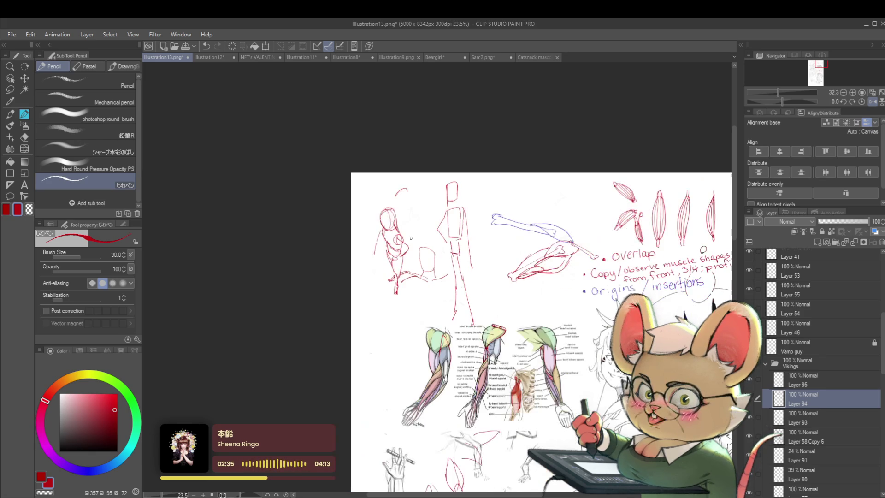
# Mirror the canvas view and sketch a red oval with a curving arm line beside the anatomy diagrams
pyautogui.click(872, 101)
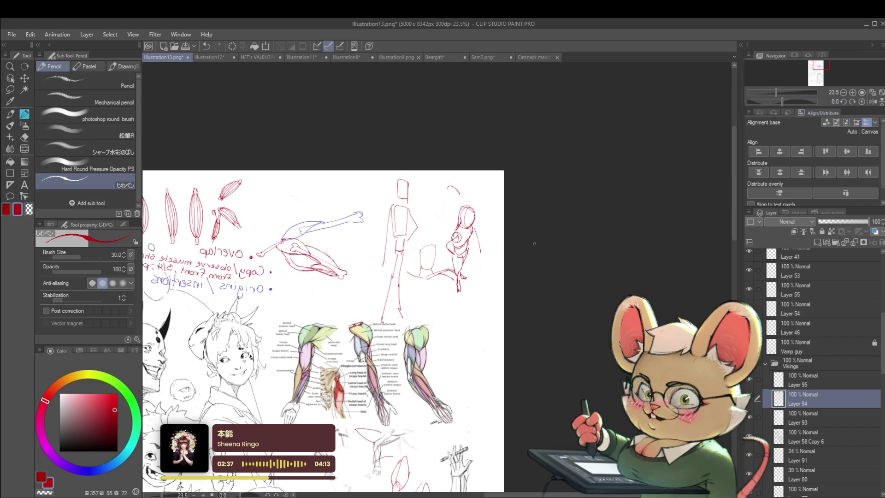
pyautogui.moveTo(460, 316)
pyautogui.mouseDown()
pyautogui.moveTo(468, 329)
pyautogui.moveTo(460, 318)
pyautogui.moveTo(459, 340)
pyautogui.mouseUp()
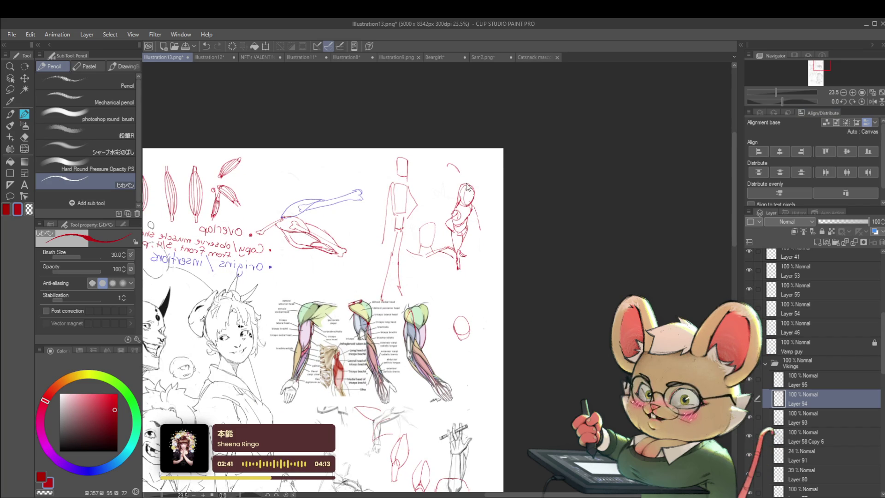
pyautogui.moveTo(455, 330); pyautogui.dragTo(467, 341)
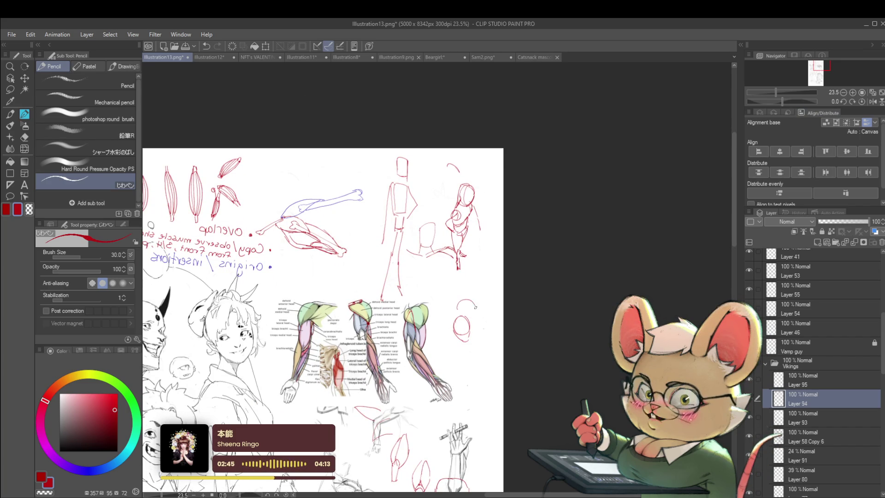
pyautogui.moveTo(458, 316); pyautogui.dragTo(460, 321)
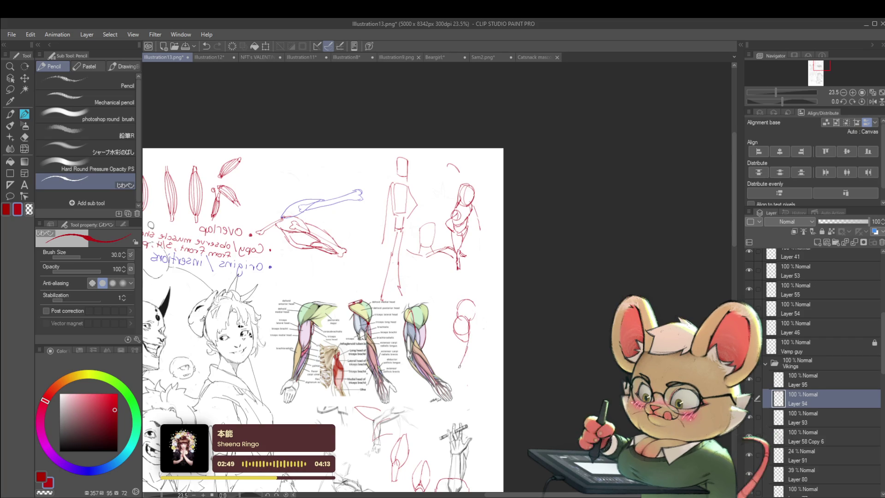
pyautogui.moveTo(478, 318); pyautogui.dragTo(458, 382)
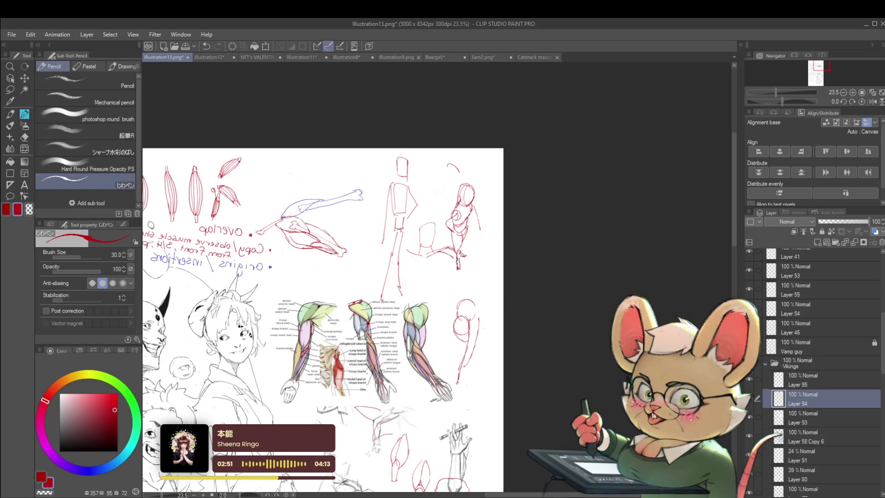
pyautogui.moveTo(454, 308)
pyautogui.mouseDown()
pyautogui.moveTo(450, 323)
pyautogui.moveTo(463, 284)
pyautogui.moveTo(473, 291)
pyautogui.mouseUp()
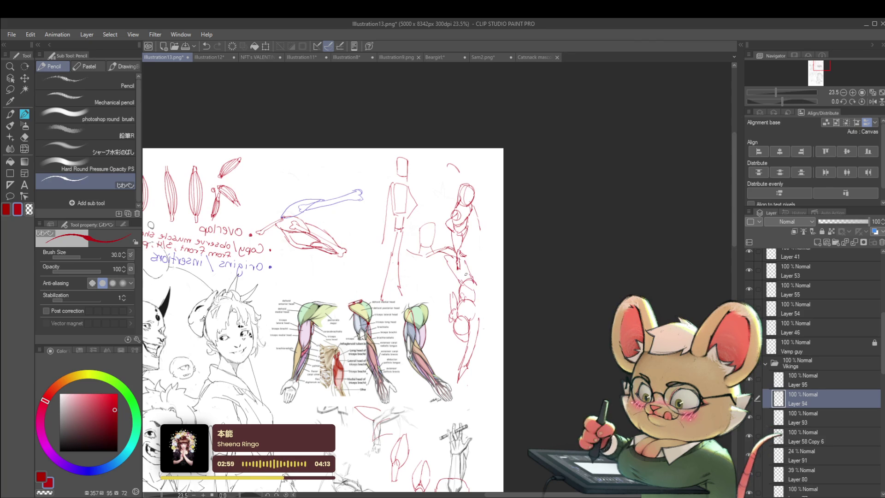
pyautogui.scroll(-2, 480, 263)
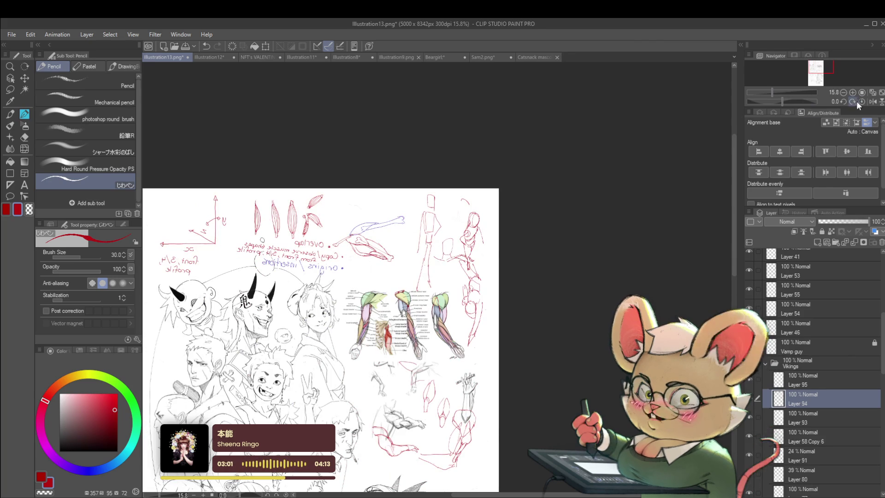
# Unflip the view, undo a stray stroke, and draw the small red figure's head and body curves
pyautogui.click(862, 96)
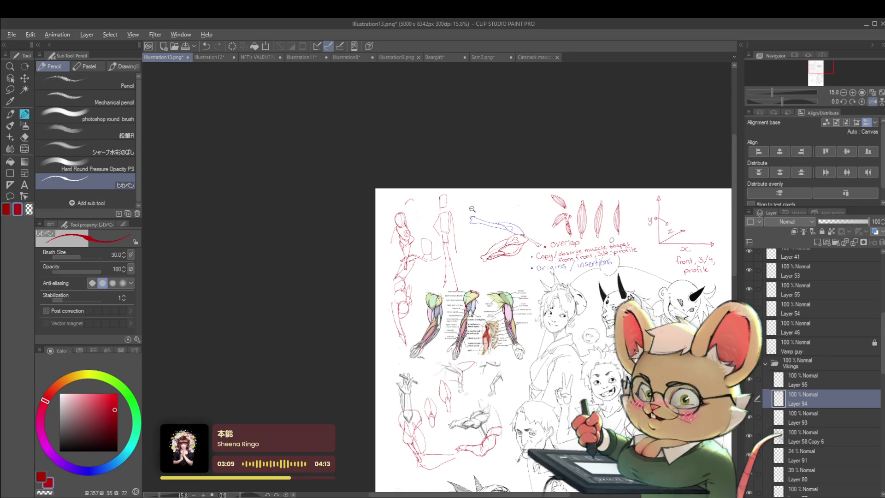
pyautogui.scroll(2, 499, 229)
pyautogui.scroll(1, 499, 229)
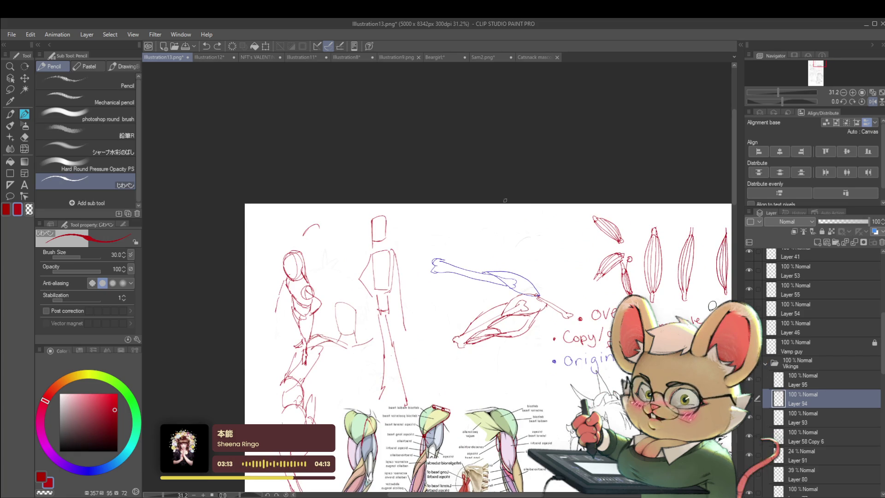
pyautogui.scroll(1, 503, 230)
pyautogui.hotkey('ctrl', 'z')
pyautogui.moveTo(515, 245)
pyautogui.mouseDown()
pyautogui.moveTo(506, 221)
pyautogui.moveTo(522, 213)
pyautogui.mouseUp()
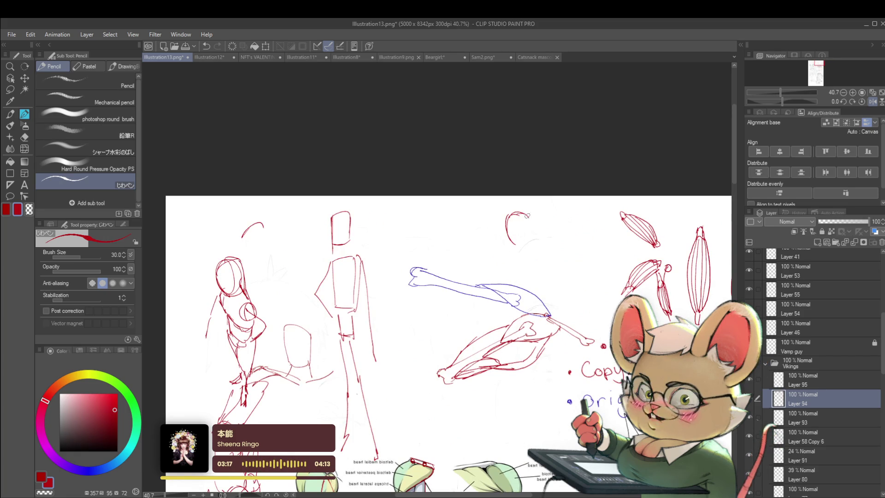
pyautogui.moveTo(512, 243)
pyautogui.mouseDown()
pyautogui.moveTo(507, 260)
pyautogui.moveTo(533, 260)
pyautogui.moveTo(518, 278)
pyautogui.mouseUp()
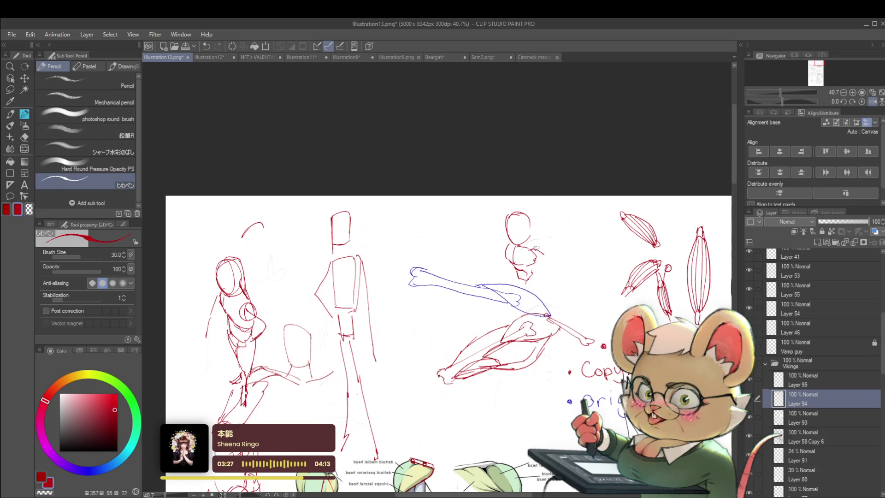
pyautogui.scroll(-2, 542, 229)
pyautogui.scroll(-1, 541, 230)
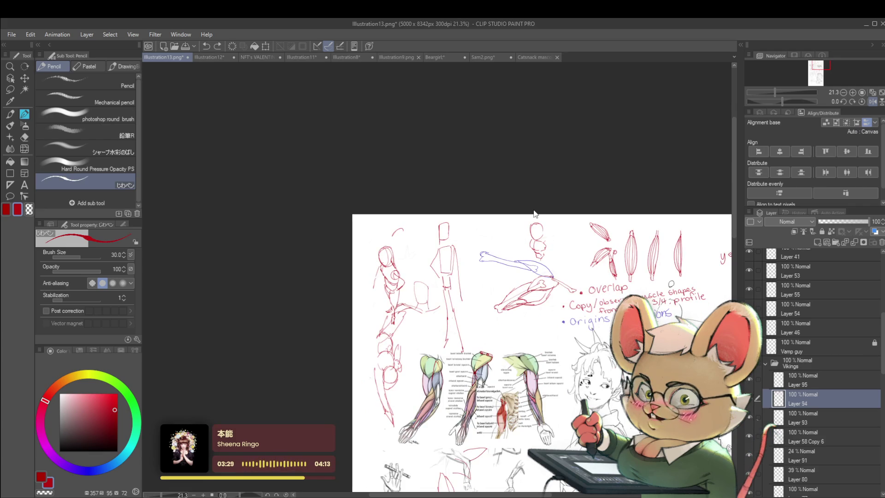
pyautogui.moveTo(534, 213); pyautogui.dragTo(470, 144)
pyautogui.scroll(-3, 635, 223)
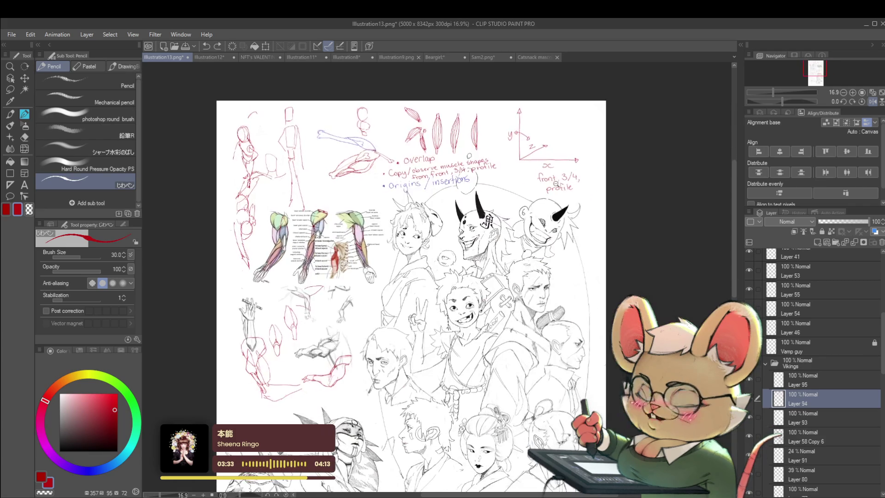
pyautogui.scroll(2, 537, 174)
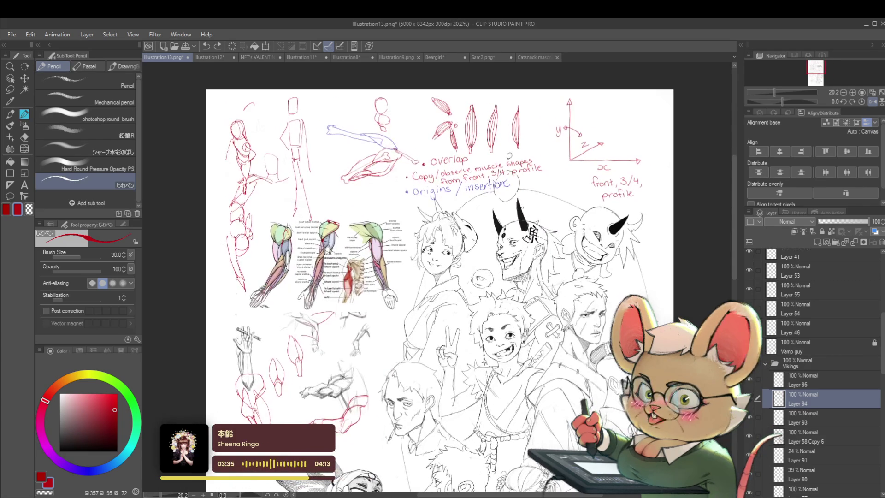
pyautogui.click(873, 101)
pyautogui.moveTo(604, 263); pyautogui.dragTo(595, 267)
pyautogui.click(872, 102)
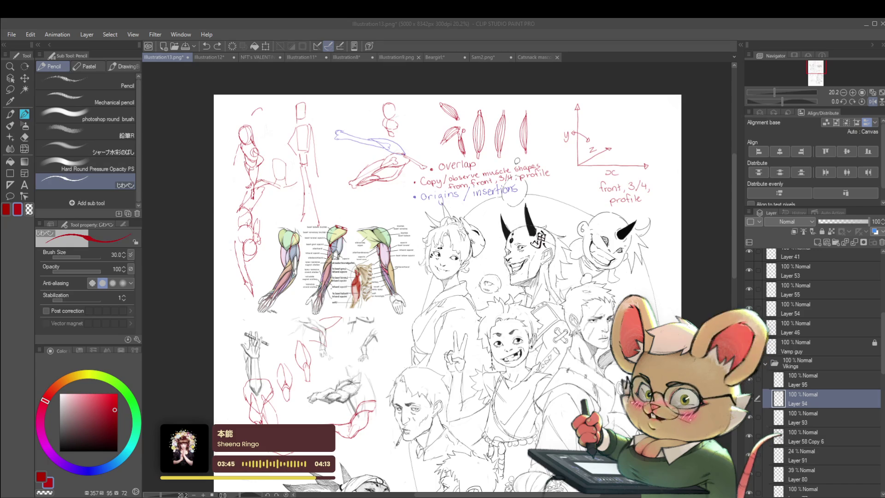
pyautogui.click(316, 177)
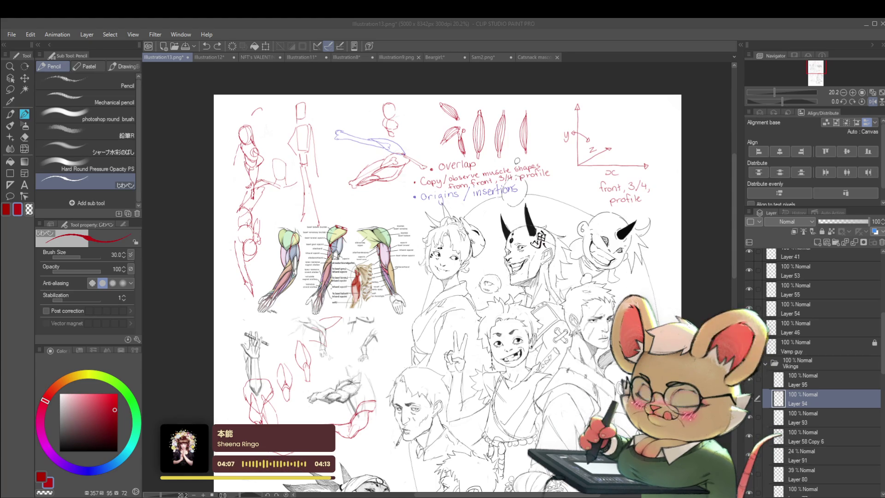
pyautogui.keyDown('ctrl'); pyautogui.click(806, 381); pyautogui.keyUp('ctrl')
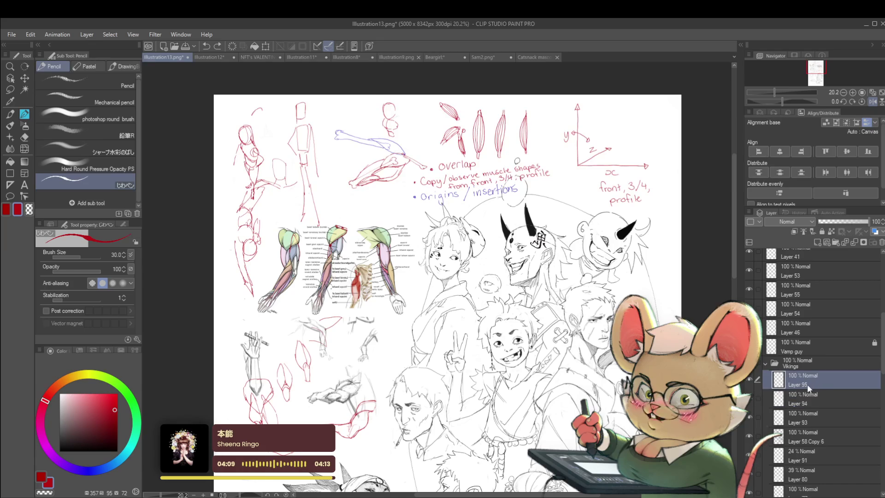
# Drag Layers 94 and 95 out of the Vikings folder above Vamp guy
pyautogui.moveTo(803, 385)
pyautogui.mouseDown()
pyautogui.moveTo(816, 337)
pyautogui.moveTo(816, 362)
pyautogui.moveTo(820, 253)
pyautogui.mouseUp()
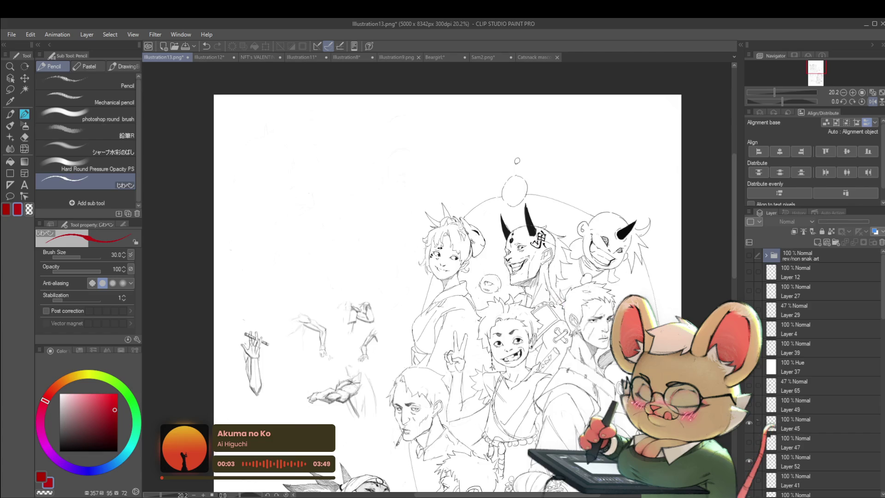
pyautogui.scroll(-2, 585, 192)
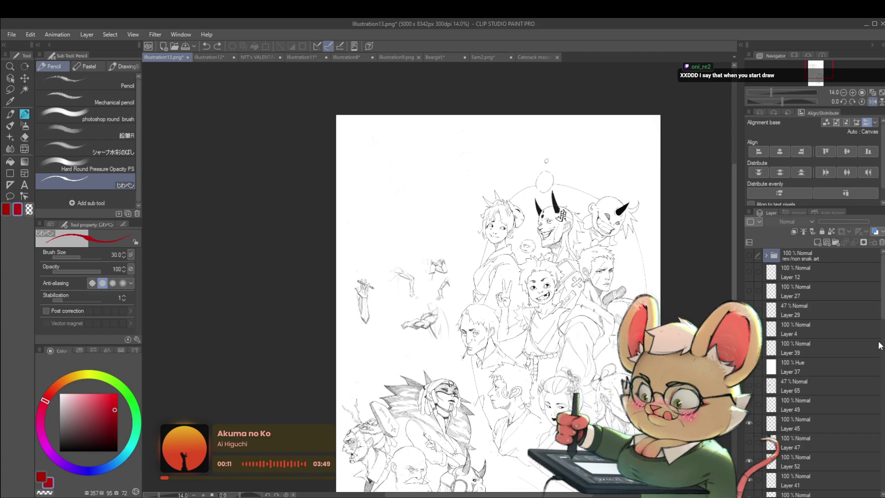
pyautogui.scroll(-10, 882, 311)
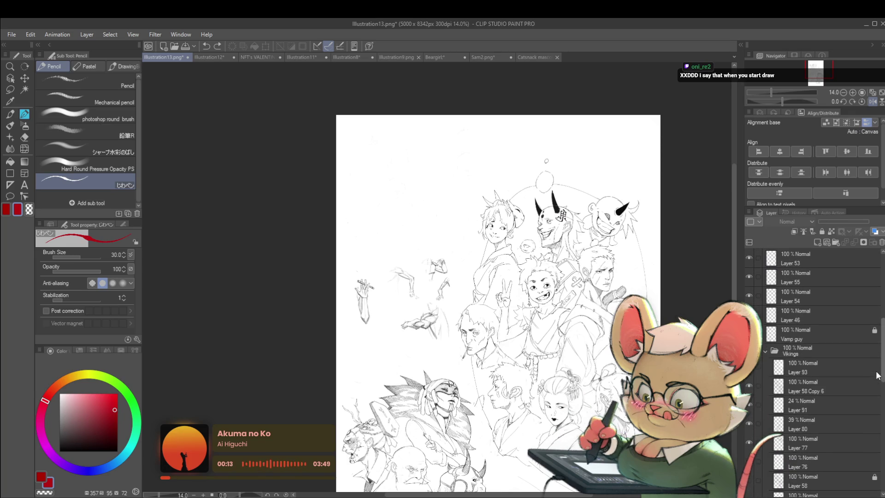
# Select Layer 93 and paste the copied muscle anatomy reference for transforming
pyautogui.click(804, 368)
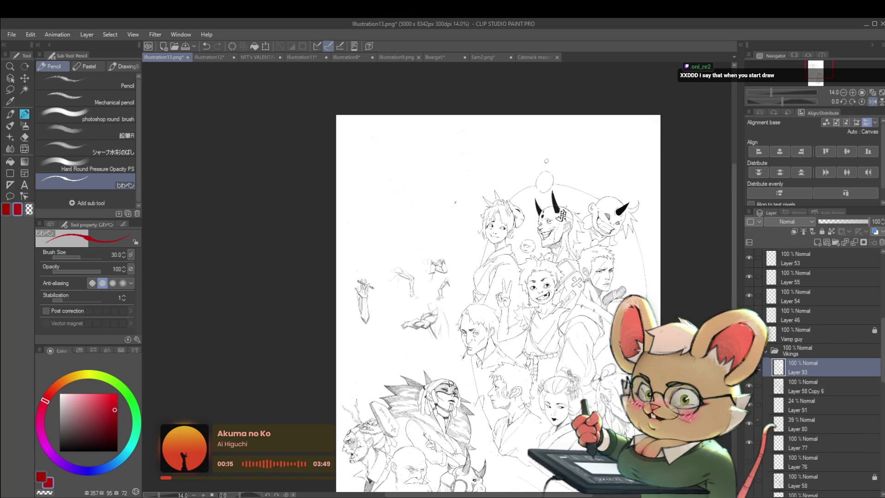
pyautogui.hotkey('ctrl', 'v')
pyautogui.hotkey('ctrl', 't')
# Position the pasted muscle reference, scale it to 353%, flip it horizontally, and confirm
pyautogui.moveTo(553, 152); pyautogui.dragTo(537, 185)
pyautogui.moveTo(621, 166)
pyautogui.mouseDown()
pyautogui.moveTo(375, 199)
pyautogui.moveTo(507, 290)
pyautogui.moveTo(537, 283)
pyautogui.mouseUp()
pyautogui.scroll(5, 507, 285)
pyautogui.scroll(-2, 538, 282)
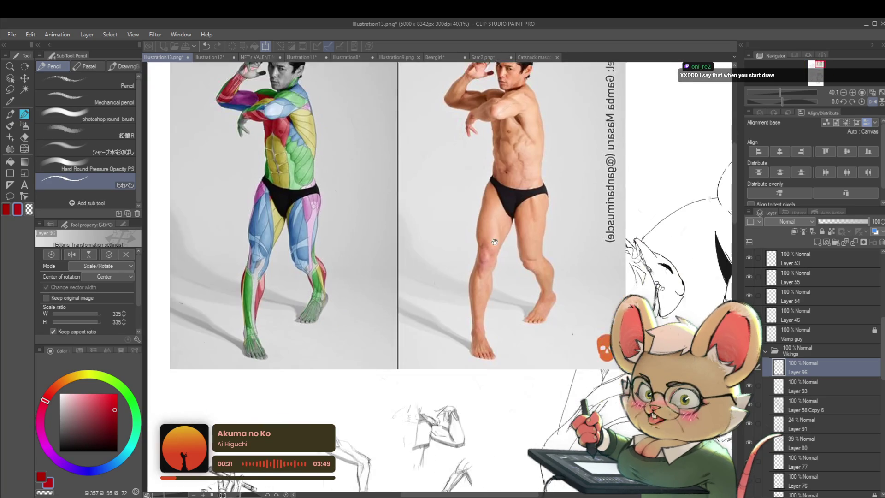
pyautogui.moveTo(403, 198); pyautogui.dragTo(442, 230)
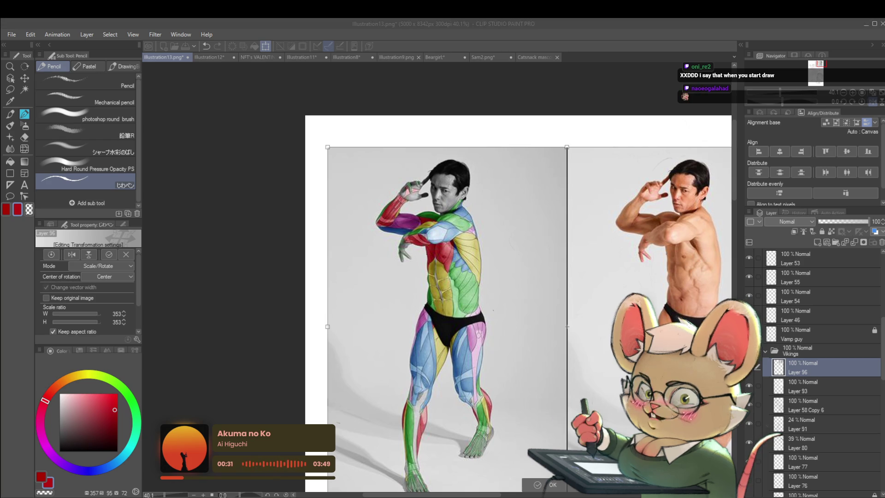
pyautogui.press('h')
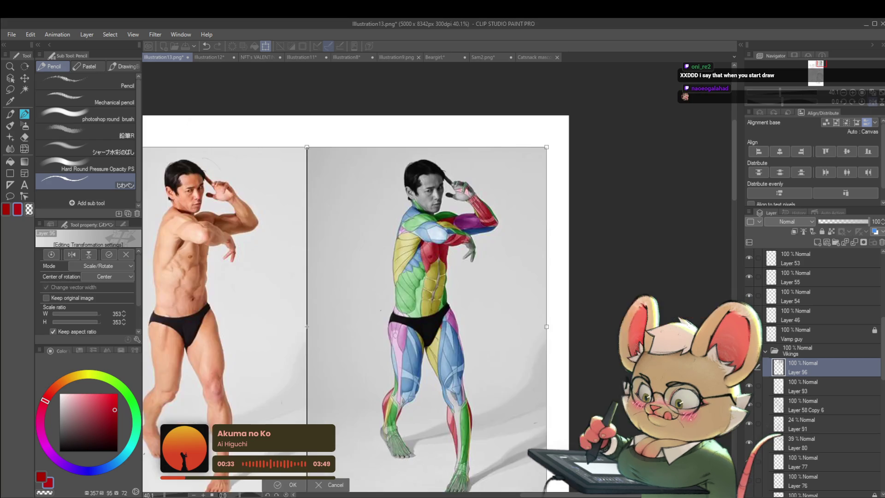
pyautogui.scroll(3, 441, 201)
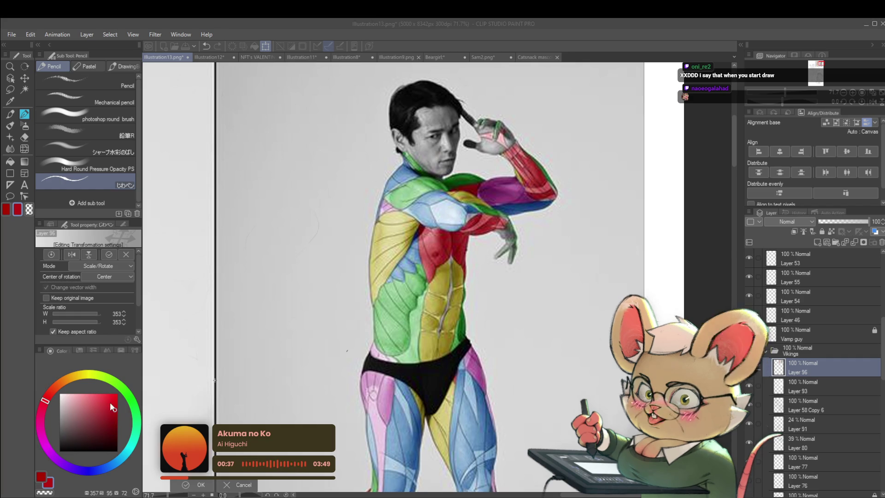
pyautogui.press('Return')
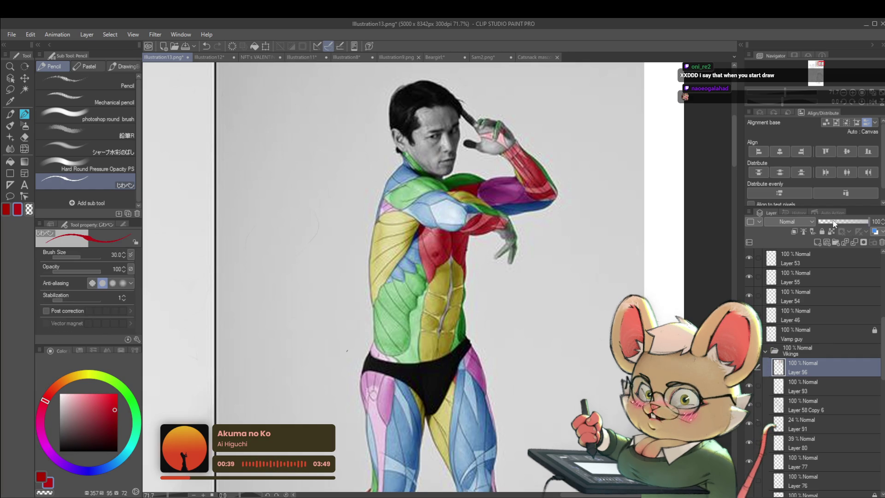
pyautogui.click(849, 222)
pyautogui.moveTo(429, 206); pyautogui.dragTo(445, 199)
pyautogui.hotkey('ctrl', 'z')
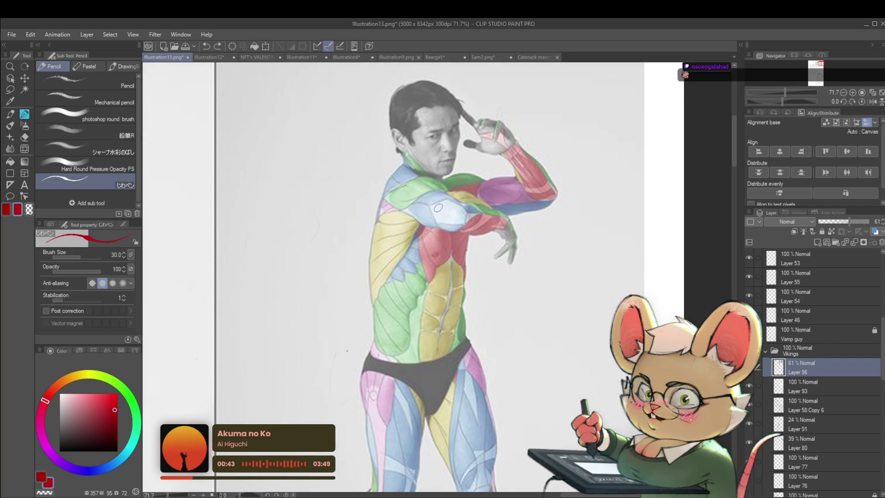
pyautogui.hotkey('ctrl', 'shift', 'n')
pyautogui.moveTo(432, 208); pyautogui.dragTo(447, 203)
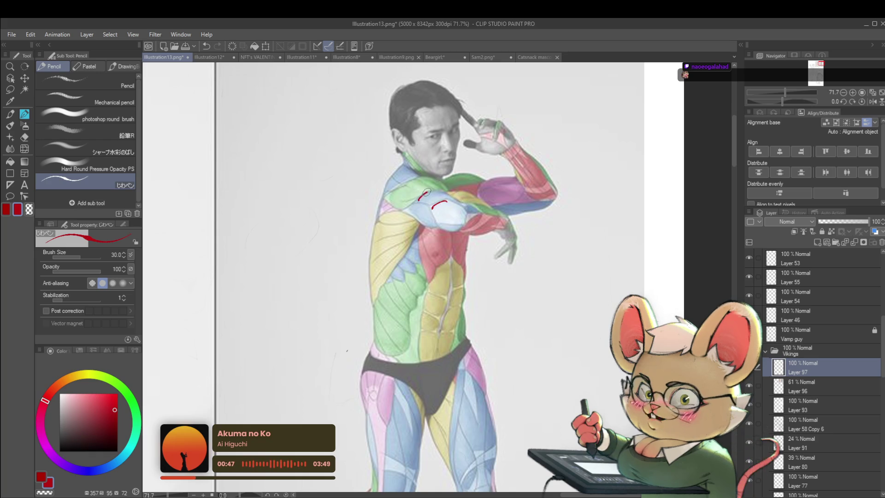
pyautogui.hotkey('ctrl', 'z')
pyautogui.moveTo(429, 192); pyautogui.dragTo(450, 198)
pyautogui.hotkey('ctrl', 'z')
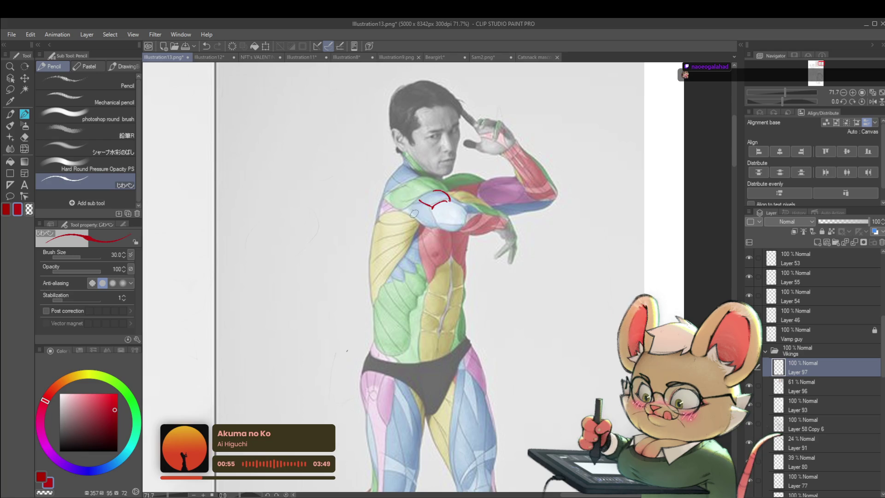
pyautogui.moveTo(411, 208); pyautogui.dragTo(437, 224)
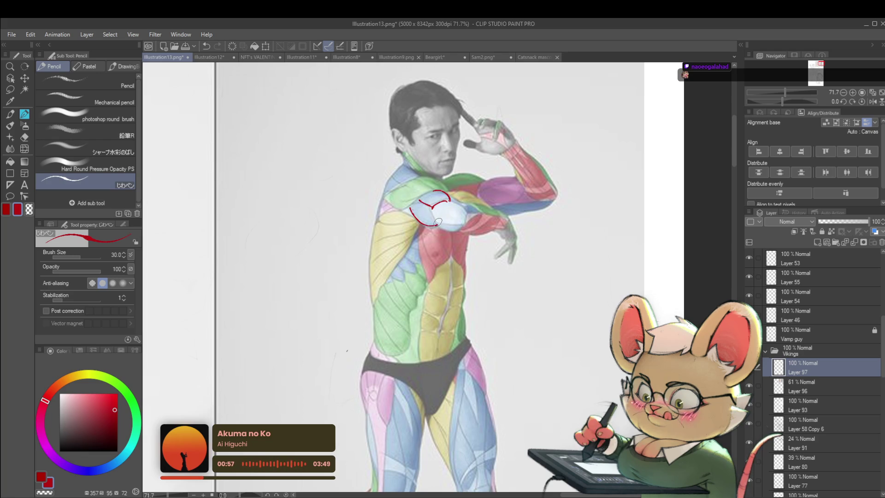
pyautogui.scroll(-2, 443, 200)
pyautogui.scroll(4, 436, 199)
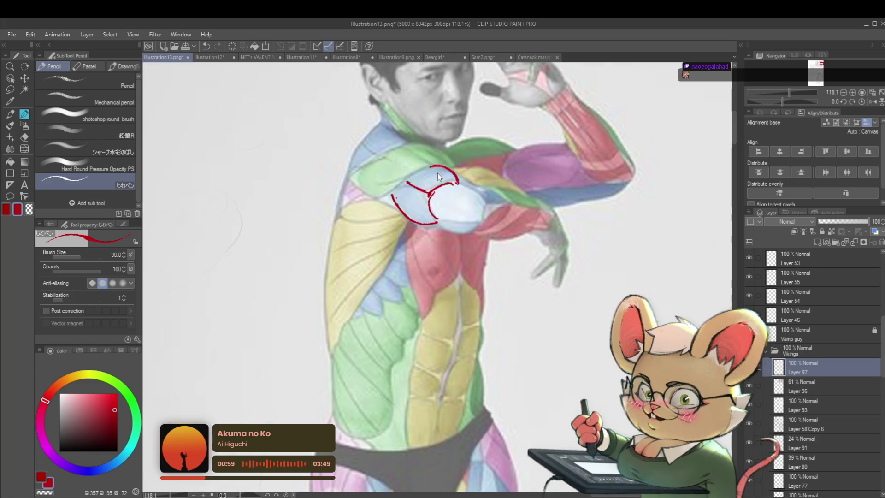
pyautogui.moveTo(429, 197); pyautogui.dragTo(435, 223)
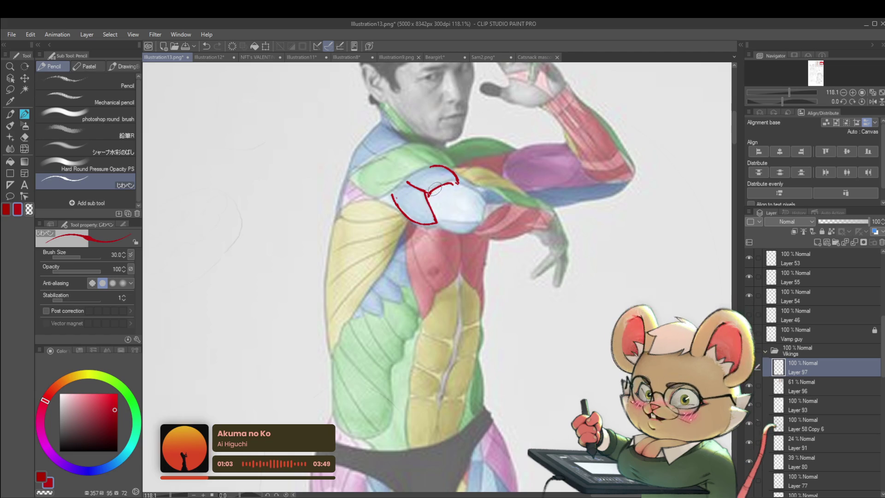
pyautogui.hotkey('ctrl', 'z')
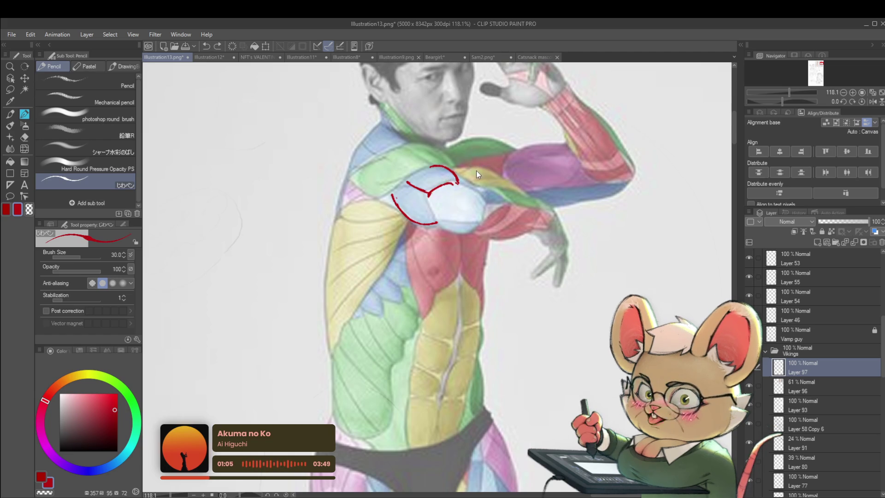
pyautogui.moveTo(430, 193); pyautogui.dragTo(433, 220)
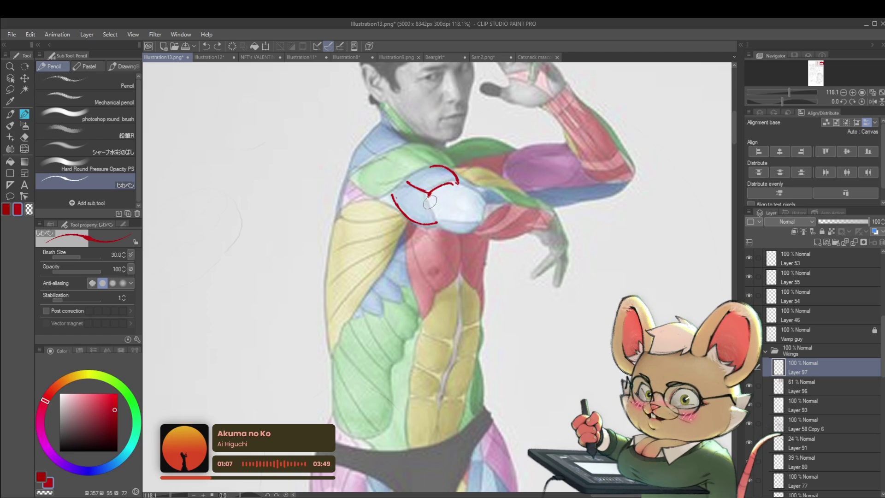
pyautogui.scroll(-6, 438, 216)
pyautogui.scroll(4, 445, 203)
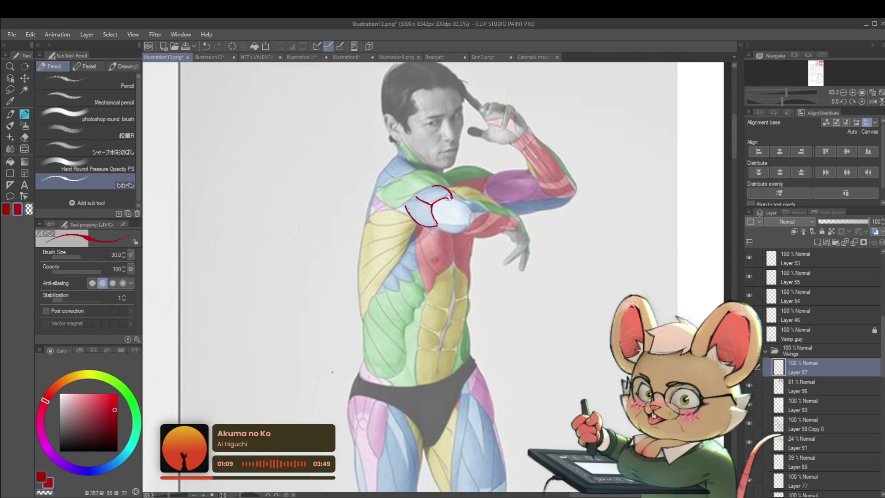
pyautogui.moveTo(445, 199); pyautogui.dragTo(471, 210)
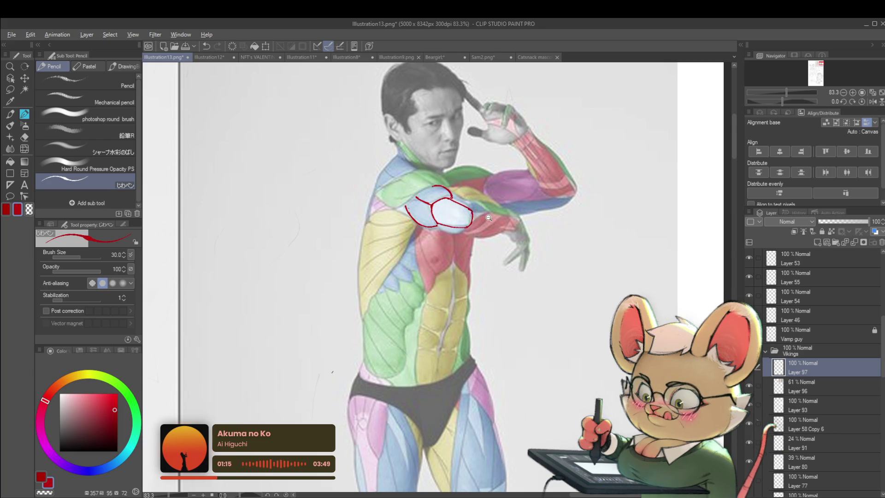
pyautogui.scroll(-4, 487, 216)
pyautogui.scroll(5, 476, 218)
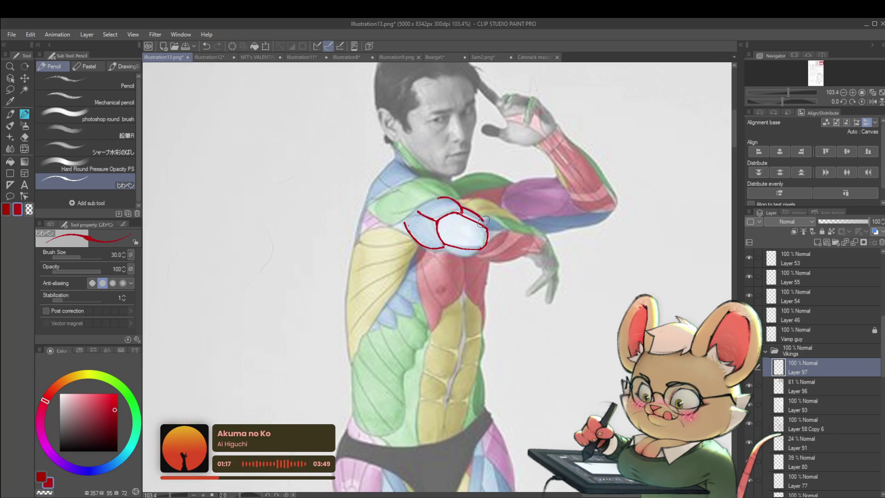
pyautogui.scroll(-5, 470, 212)
pyautogui.scroll(6, 516, 189)
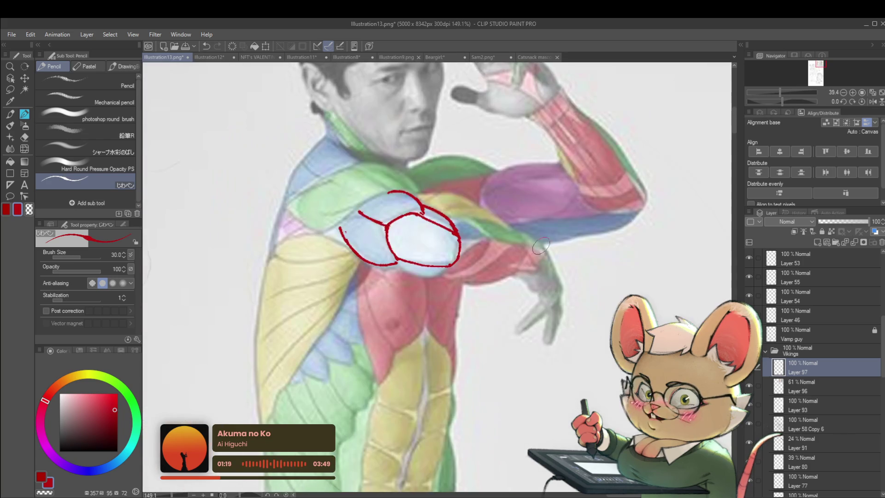
pyautogui.scroll(-6, 638, 294)
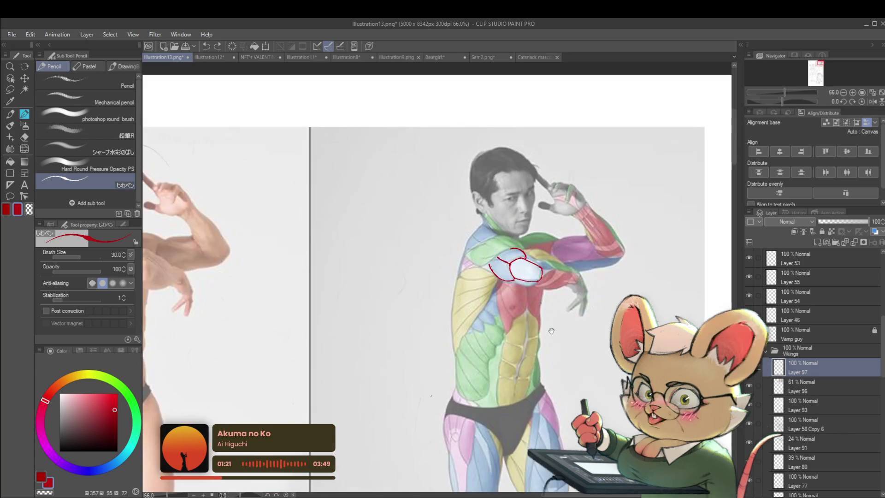
pyautogui.moveTo(325, 323); pyautogui.dragTo(523, 323)
pyautogui.scroll(2, 517, 336)
pyautogui.scroll(1, 516, 334)
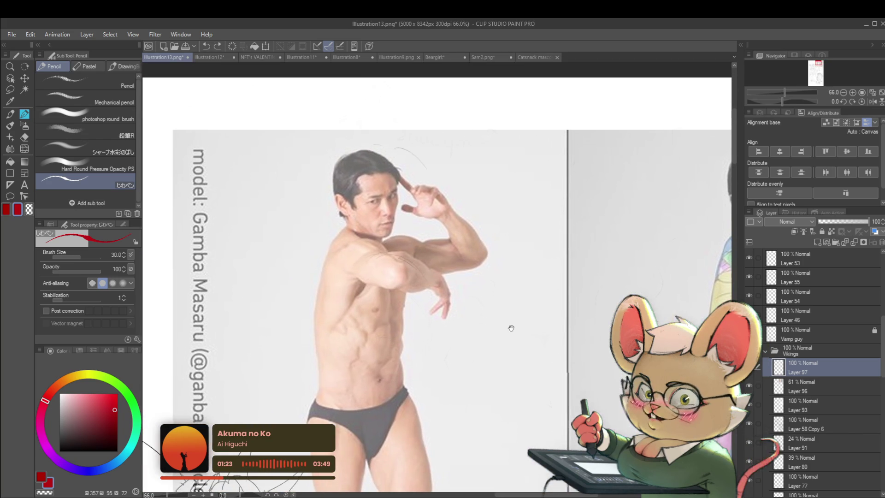
pyautogui.scroll(2, 498, 310)
pyautogui.scroll(-4, 386, 252)
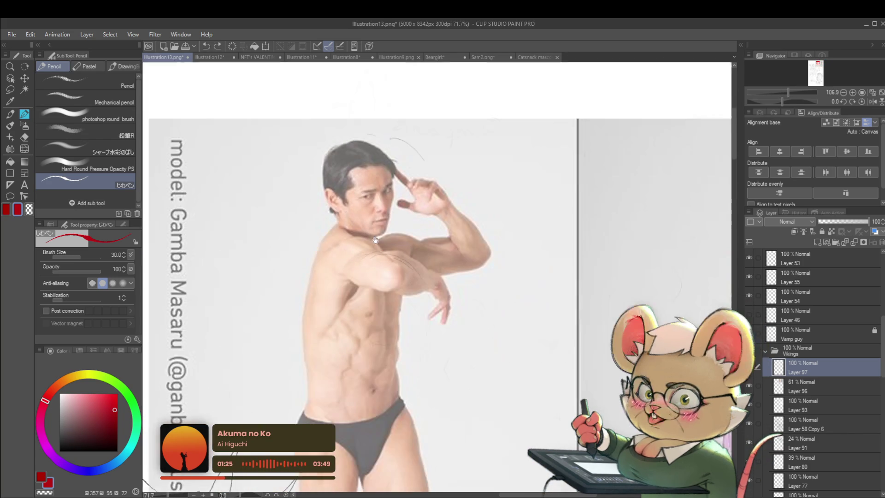
pyautogui.moveTo(492, 219)
pyautogui.mouseDown()
pyautogui.moveTo(322, 193)
pyautogui.moveTo(372, 198)
pyautogui.mouseUp()
pyautogui.moveTo(645, 230); pyautogui.dragTo(495, 230)
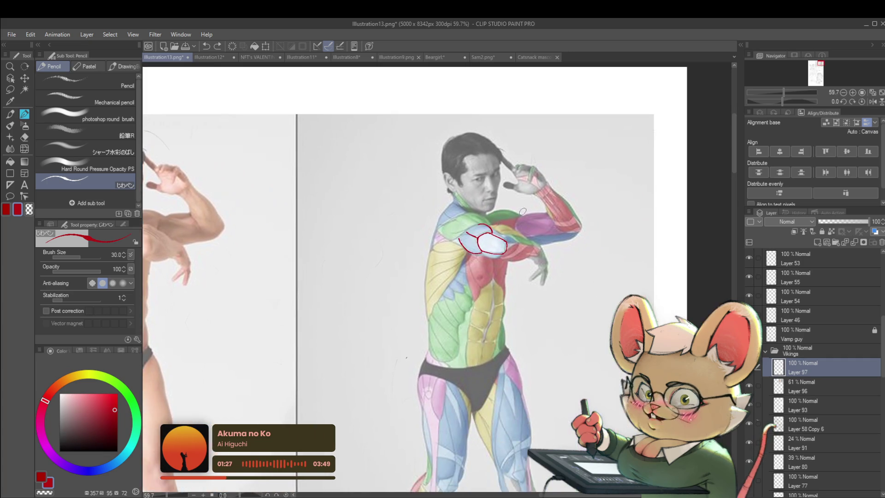
pyautogui.scroll(2, 495, 230)
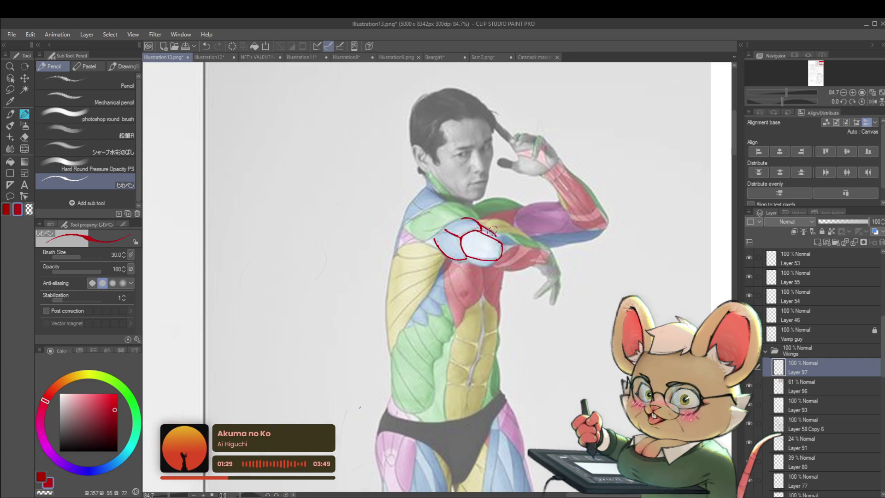
pyautogui.scroll(-3, 496, 232)
pyautogui.moveTo(323, 244); pyautogui.dragTo(462, 284)
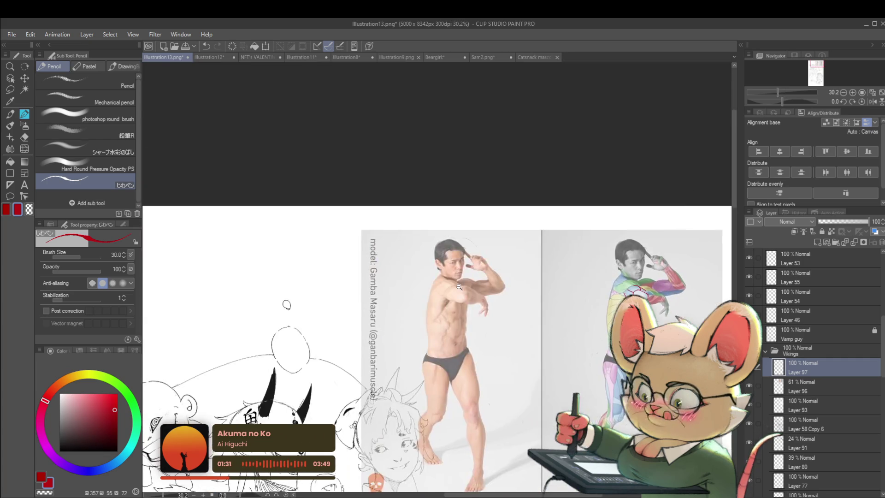
# Draw a red curve around the photo's shoulder, undoing the unwanted parts of the stroke
pyautogui.scroll(5, 462, 284)
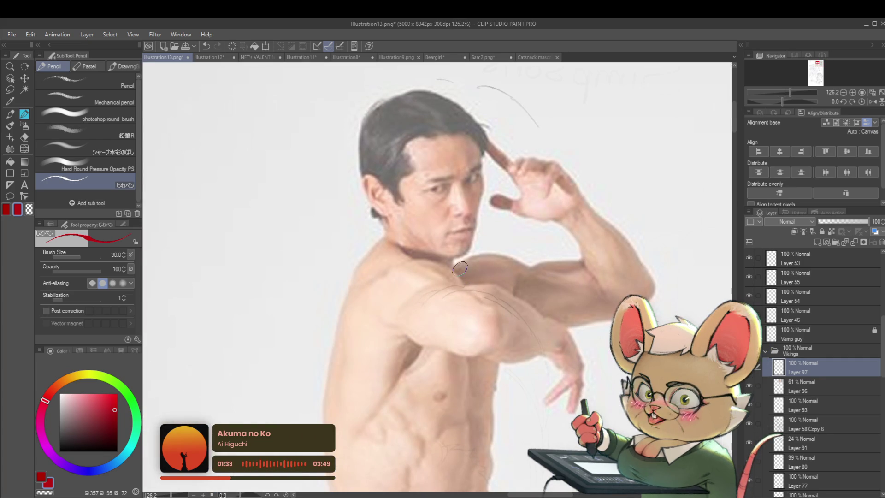
pyautogui.hotkey('ctrl', 'z')
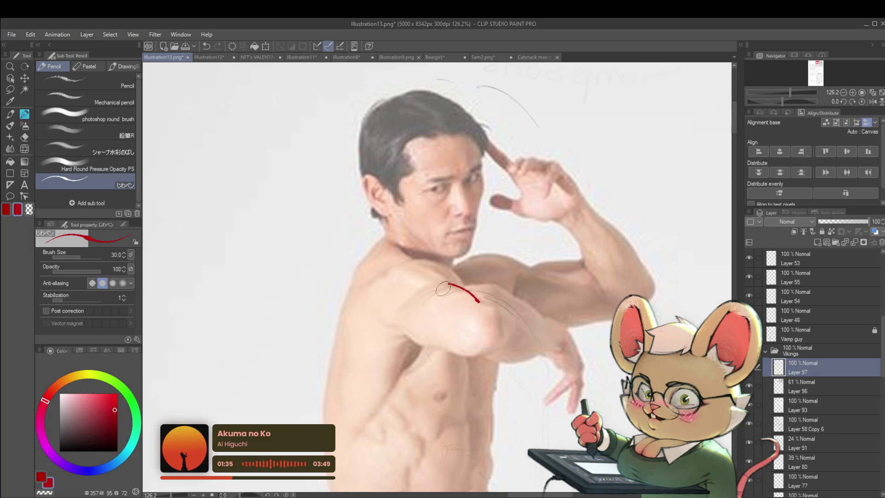
pyautogui.moveTo(436, 288); pyautogui.dragTo(479, 300)
pyautogui.scroll(-4, 461, 290)
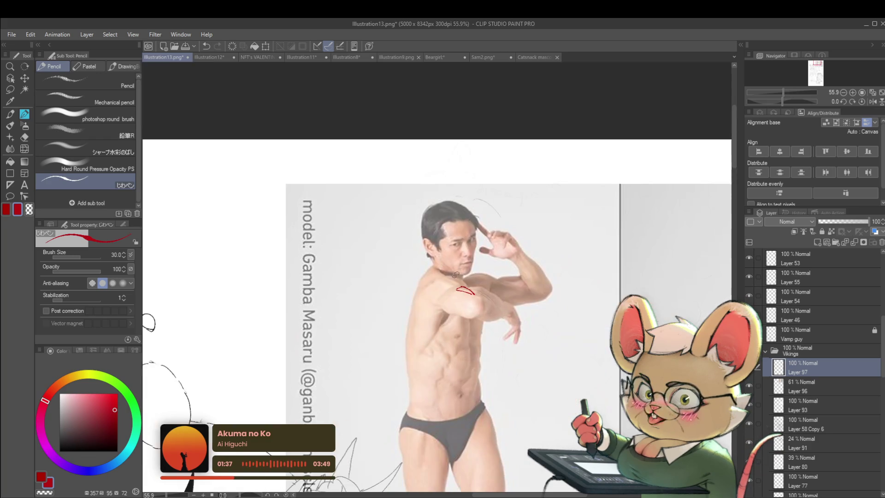
pyautogui.scroll(3, 454, 272)
pyautogui.hotkey('ctrl', 'z')
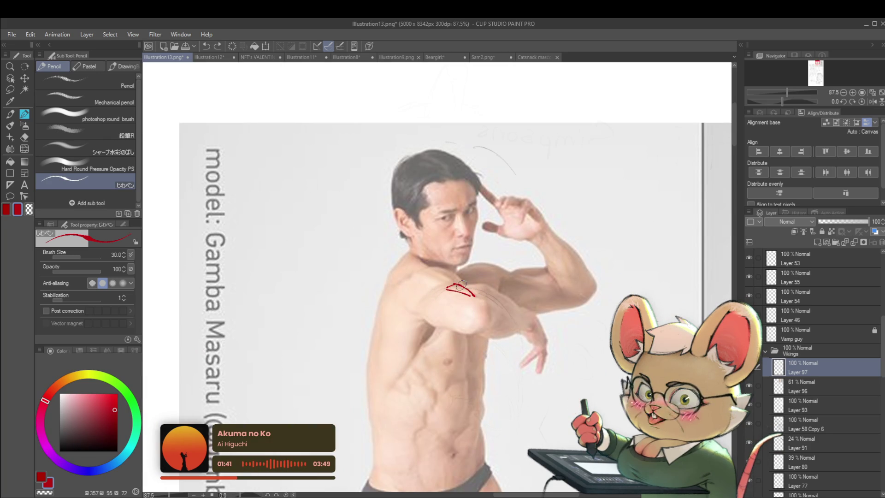
pyautogui.scroll(-5, 518, 315)
# Try a red guide line beside the muscle figure, then undo the trial lines
pyautogui.moveTo(336, 323); pyautogui.dragTo(285, 205)
pyautogui.scroll(7, 615, 235)
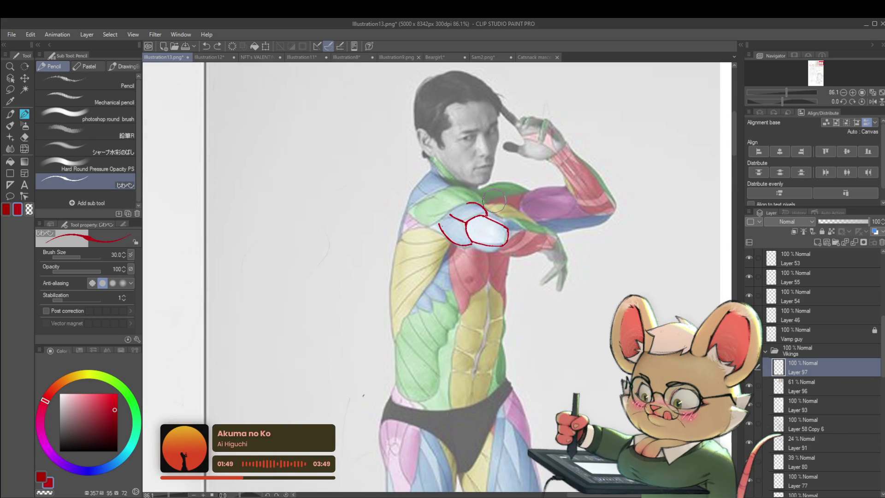
pyautogui.scroll(-4, 510, 210)
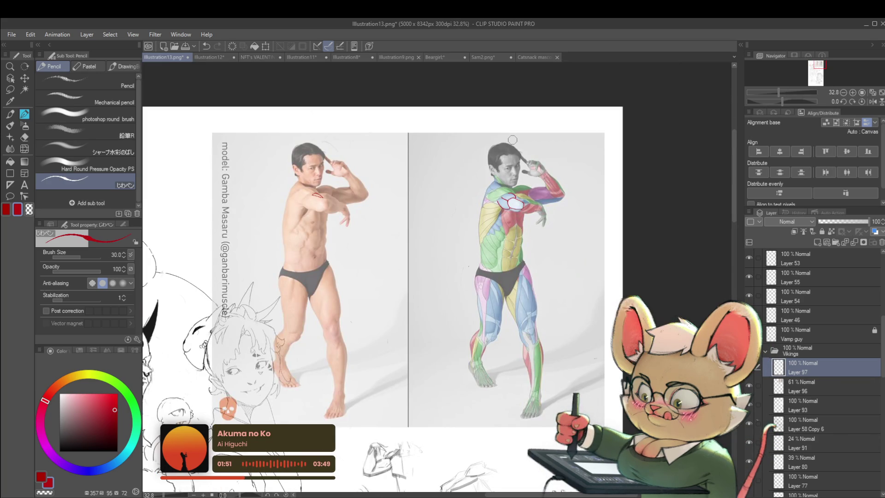
pyautogui.moveTo(517, 168); pyautogui.dragTo(537, 127)
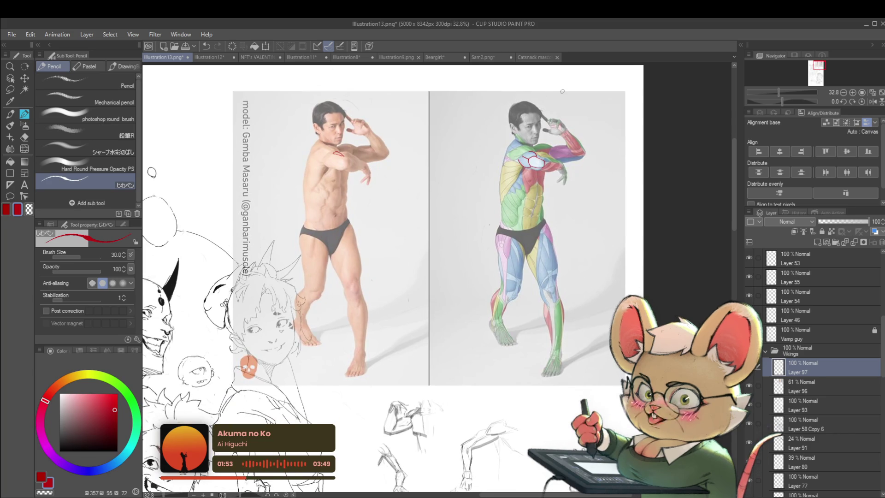
pyautogui.scroll(1, 459, 202)
pyautogui.moveTo(474, 145)
pyautogui.mouseDown()
pyautogui.moveTo(466, 205)
pyautogui.moveTo(426, 254)
pyautogui.mouseUp()
pyautogui.hotkey('ctrl', 'z')
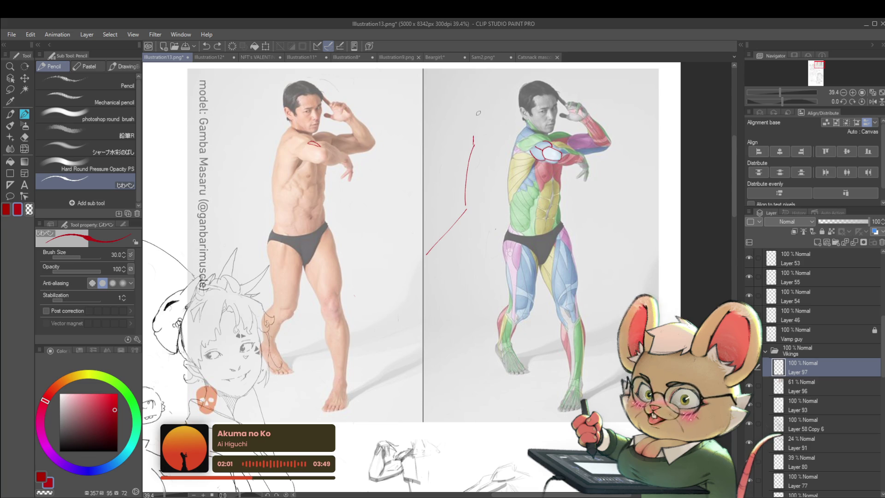
pyautogui.scroll(-2, 476, 151)
pyautogui.hotkey('ctrl', 'z')
pyautogui.hotkey('ctrl', 'z')
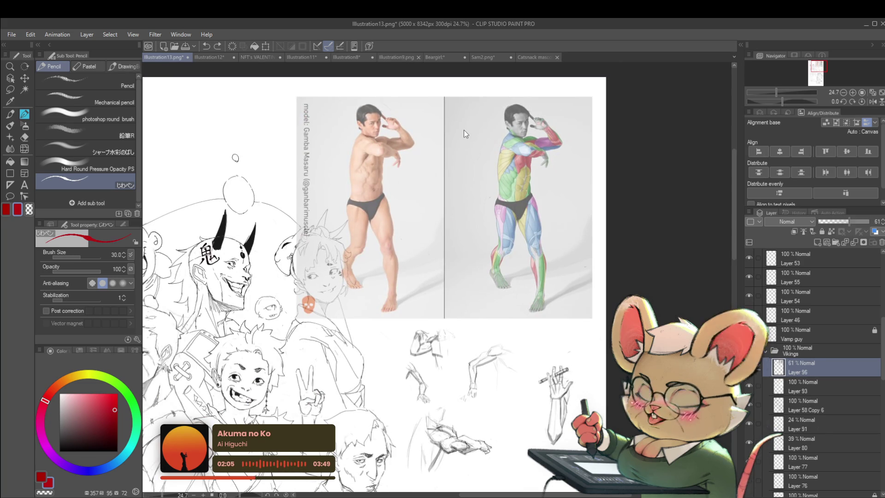
# Remove the Layer 96 reference photo and its red contours, leaving the character lineup
pyautogui.hotkey('ctrl', 'z')
pyautogui.scroll(-2, 543, 328)
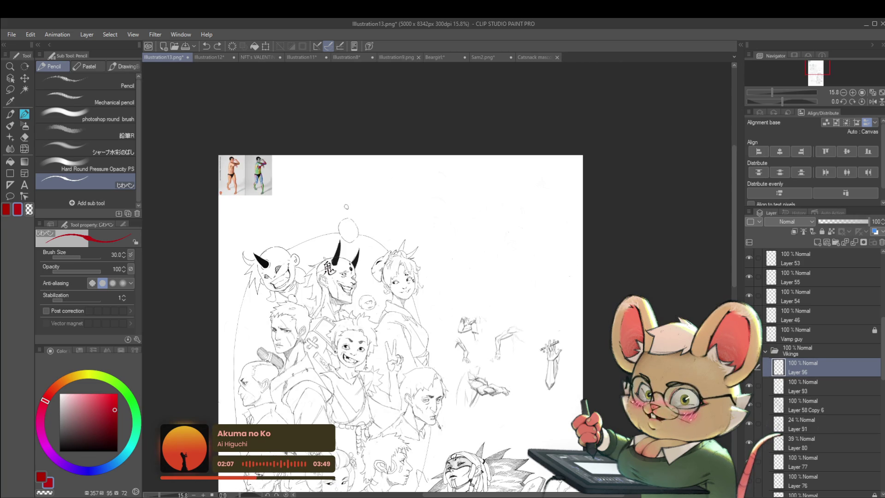
pyautogui.hotkey('ctrl', 'z')
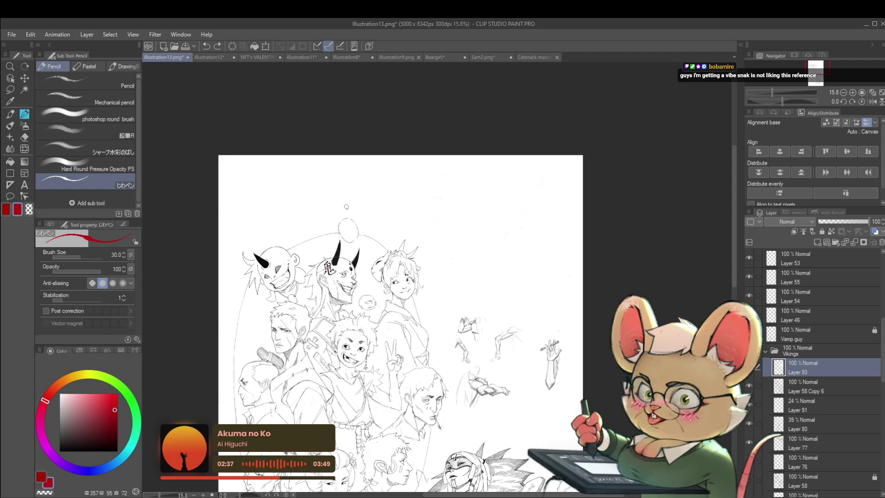
pyautogui.scroll(2, 447, 223)
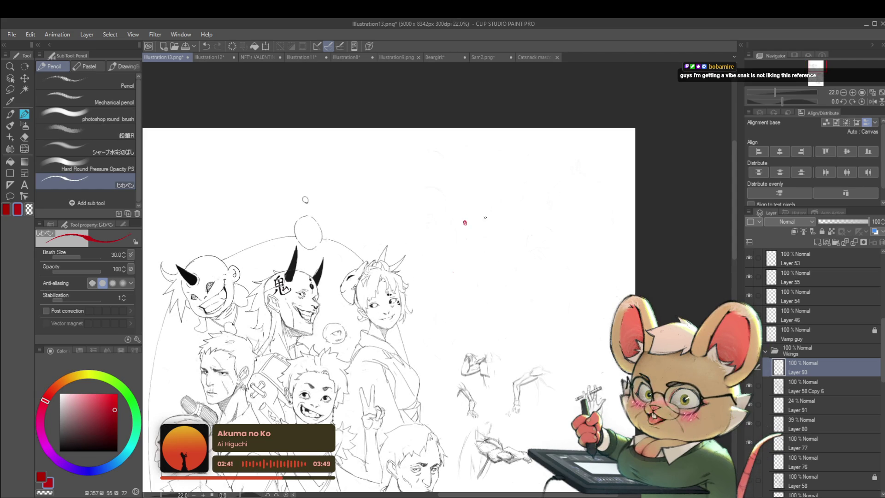
# Enlarge the pen to size 40 and write 'No forshortening for now...' in red above the sketches
pyautogui.press(']')
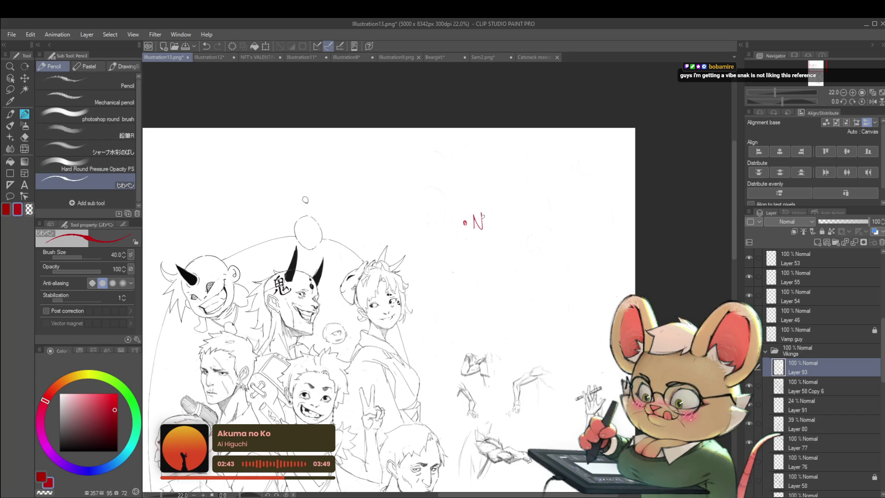
pyautogui.moveTo(511, 210)
pyautogui.mouseDown()
pyautogui.moveTo(511, 222)
pyautogui.moveTo(530, 215)
pyautogui.mouseUp()
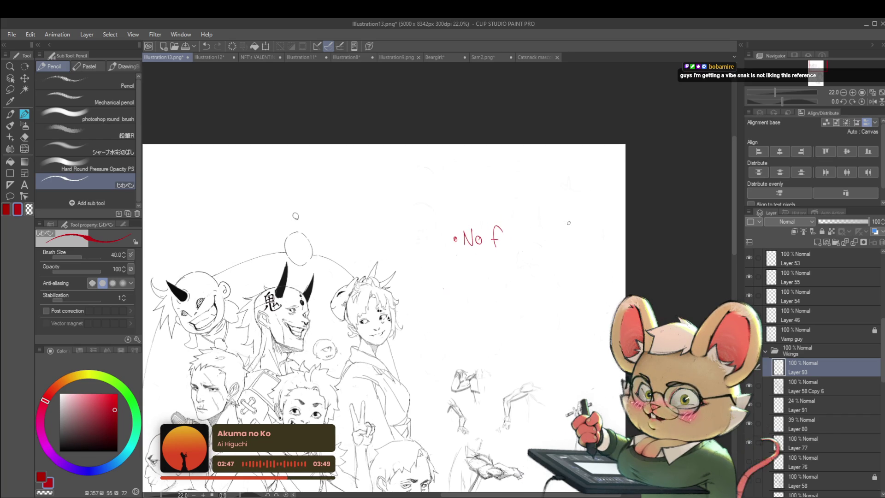
pyautogui.moveTo(495, 240)
pyautogui.mouseDown()
pyautogui.moveTo(503, 221)
pyautogui.moveTo(498, 233)
pyautogui.mouseUp()
pyautogui.moveTo(506, 236); pyautogui.dragTo(552, 243)
pyautogui.moveTo(549, 235); pyautogui.dragTo(564, 232)
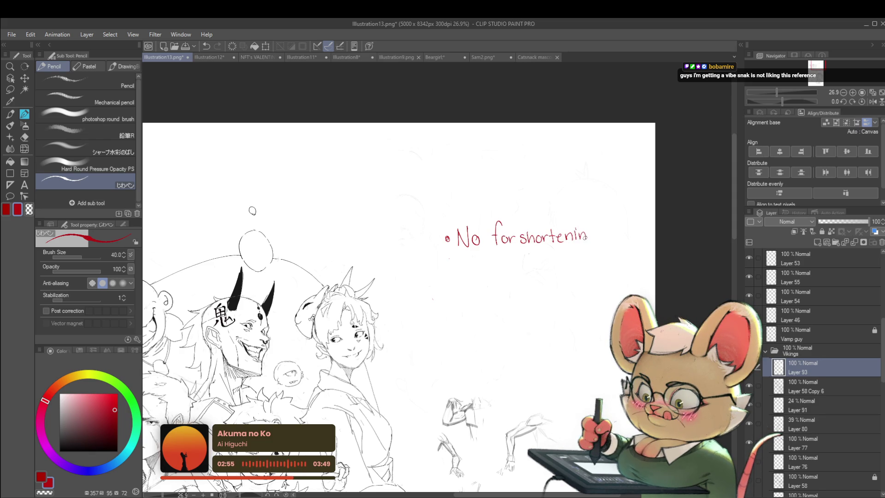
pyautogui.moveTo(472, 258)
pyautogui.mouseDown()
pyautogui.moveTo(468, 264)
pyautogui.moveTo(509, 270)
pyautogui.moveTo(533, 262)
pyautogui.moveTo(475, 271)
pyautogui.mouseUp()
pyautogui.click(539, 267)
pyautogui.scroll(-2, 550, 266)
pyautogui.click(475, 271)
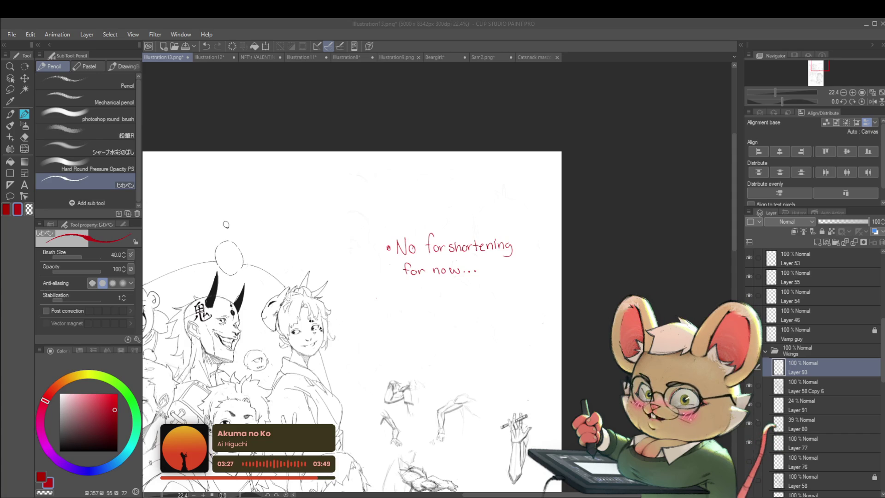
pyautogui.click(505, 317)
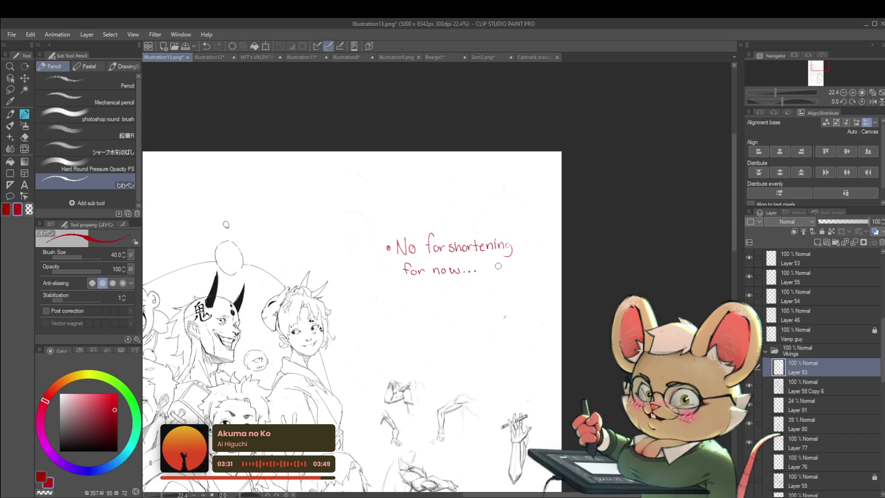
# Rub out the red 'No forshortening for now...' note with the Eraser
pyautogui.moveTo(507, 296)
pyautogui.mouseDown()
pyautogui.moveTo(524, 241)
pyautogui.moveTo(466, 284)
pyautogui.moveTo(409, 290)
pyautogui.moveTo(399, 278)
pyautogui.mouseUp()
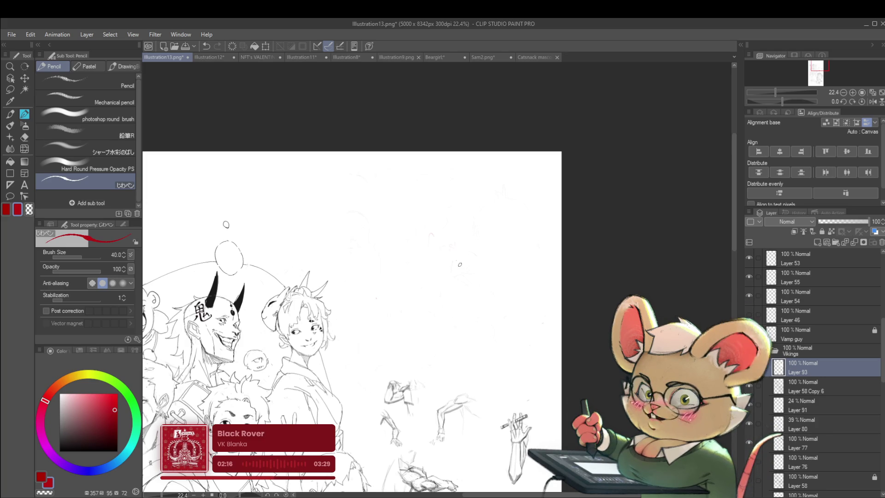
pyautogui.moveTo(470, 230)
pyautogui.mouseDown()
pyautogui.moveTo(454, 283)
pyautogui.moveTo(471, 276)
pyautogui.moveTo(480, 222)
pyautogui.mouseUp()
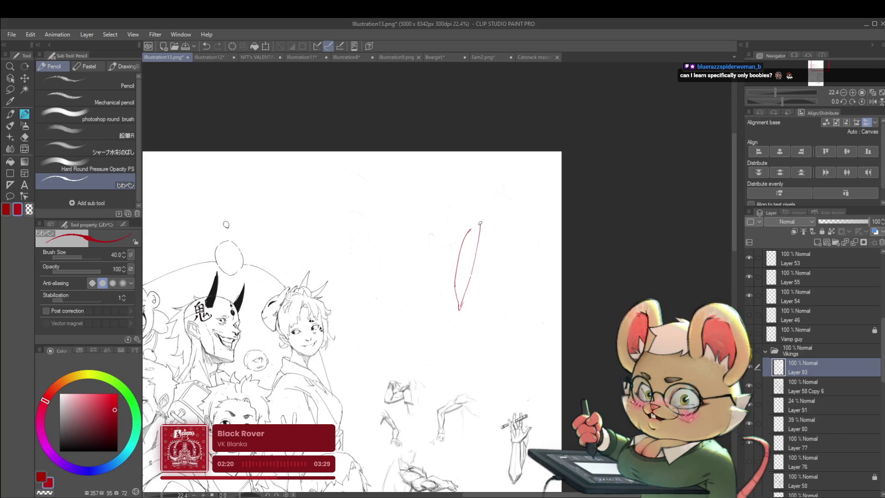
pyautogui.hotkey('ctrl', 'z')
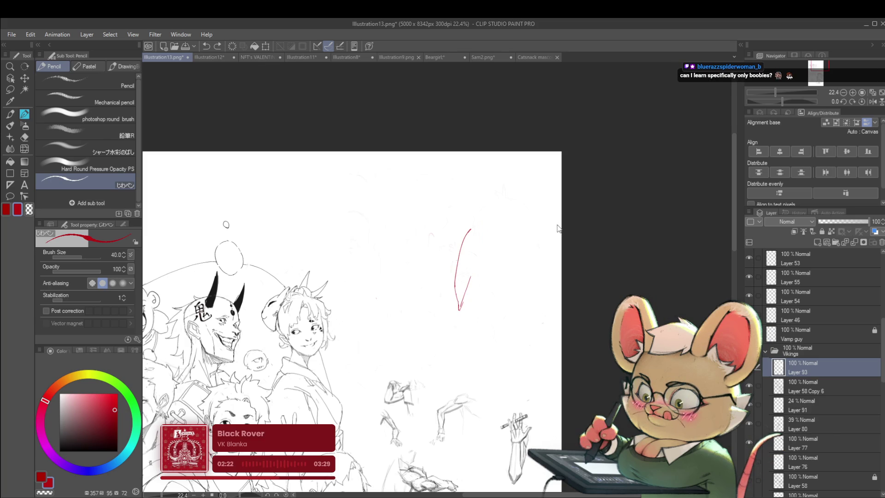
pyautogui.hotkey('ctrl', 'z')
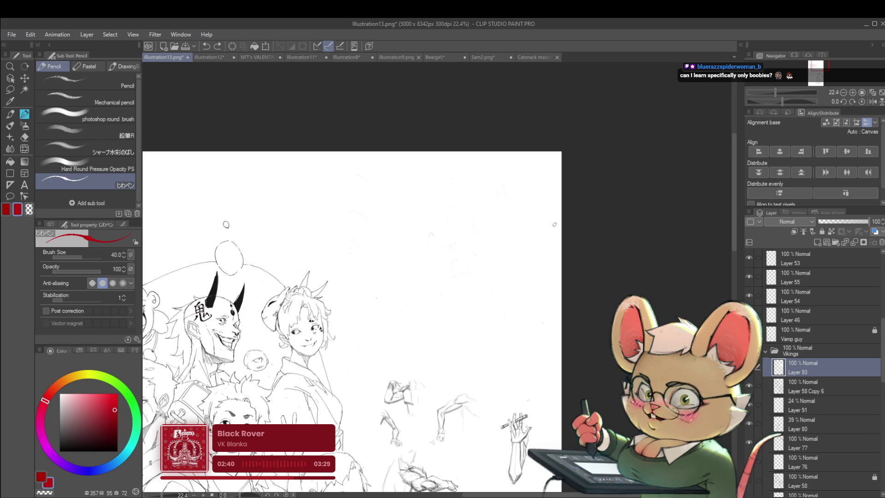
pyautogui.moveTo(465, 325); pyautogui.dragTo(520, 226)
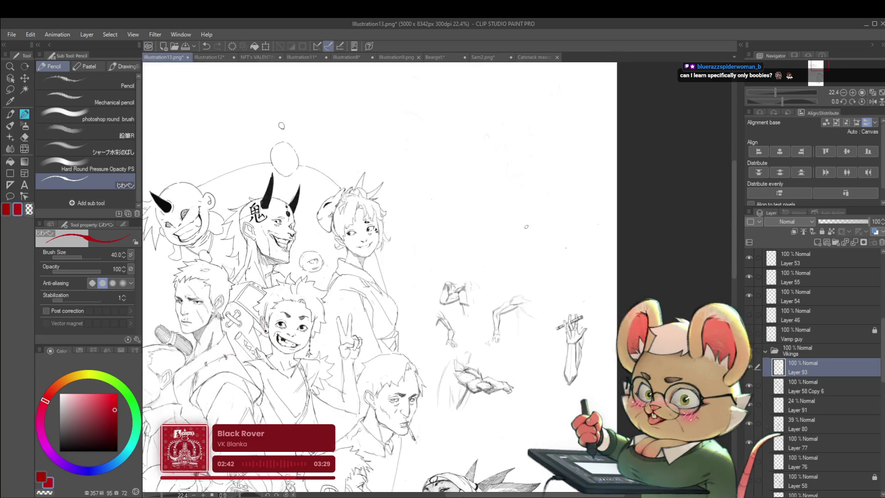
# Move Layer 93 to the top of the layer stack and pan down to the lower figures and runes
pyautogui.scroll(-1, 520, 226)
pyautogui.moveTo(799, 368)
pyautogui.mouseDown()
pyautogui.moveTo(814, 323)
pyautogui.moveTo(812, 257)
pyautogui.mouseUp()
pyautogui.moveTo(521, 488)
pyautogui.mouseDown()
pyautogui.moveTo(562, 394)
pyautogui.moveTo(572, 320)
pyautogui.mouseUp()
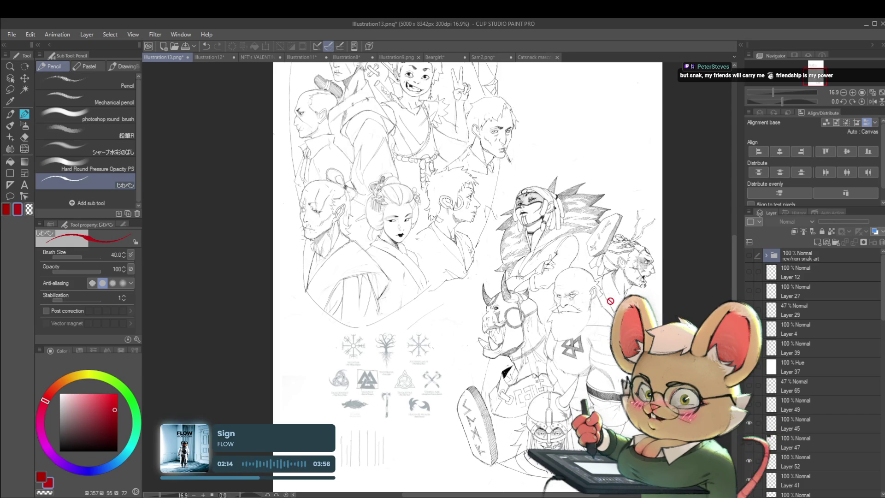
# Mirror the canvas view to check the viking lineup, then switch the drawing colour to near-black
pyautogui.click(872, 102)
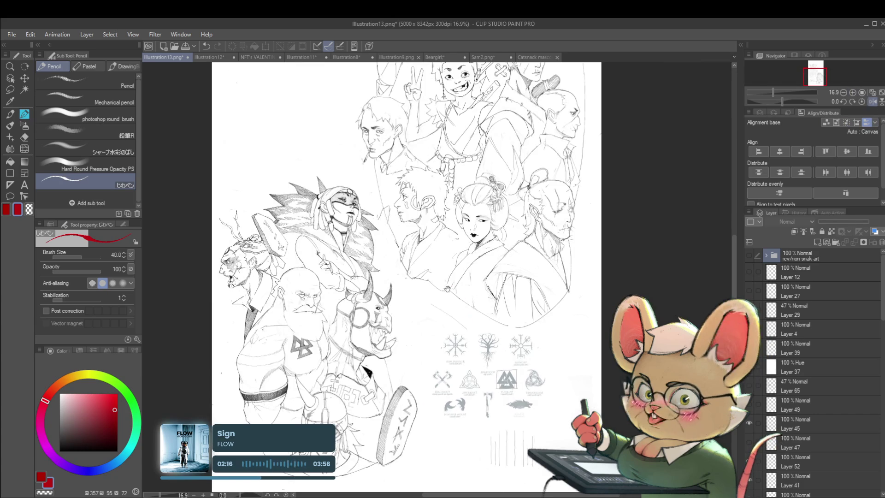
pyautogui.moveTo(449, 289); pyautogui.dragTo(501, 289)
pyautogui.scroll(-2, 882, 328)
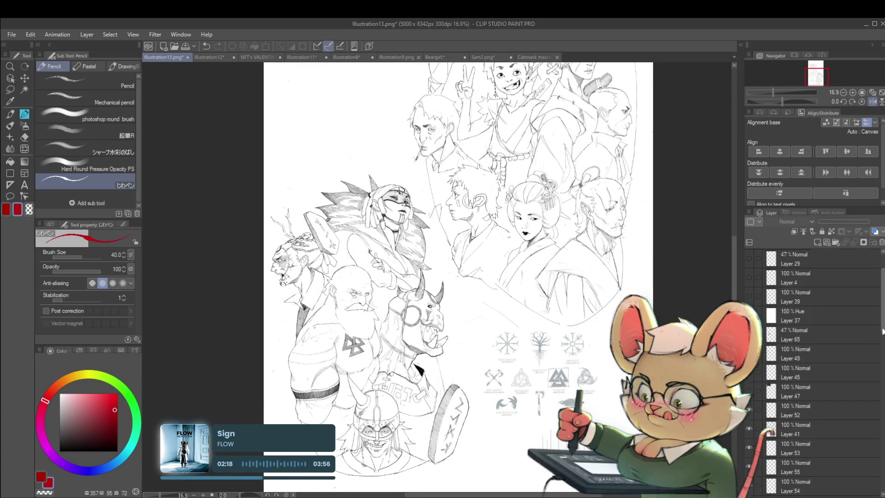
pyautogui.scroll(-8, 883, 329)
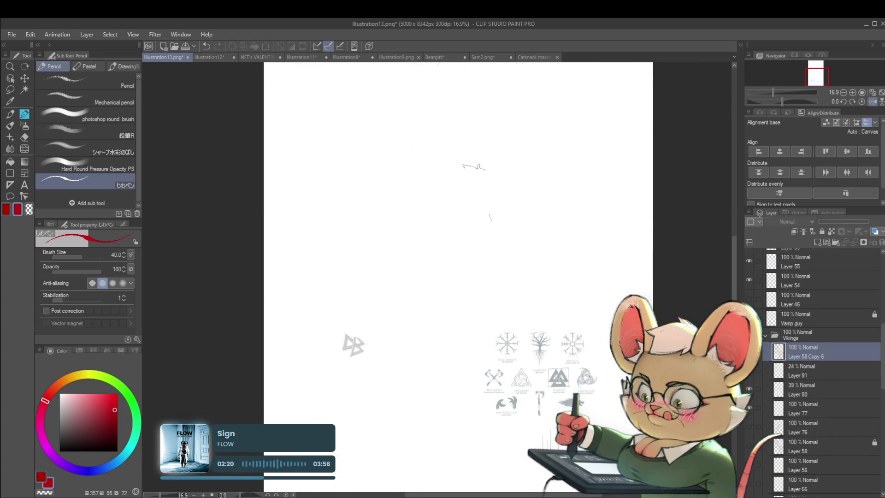
pyautogui.moveTo(461, 277); pyautogui.dragTo(595, 276)
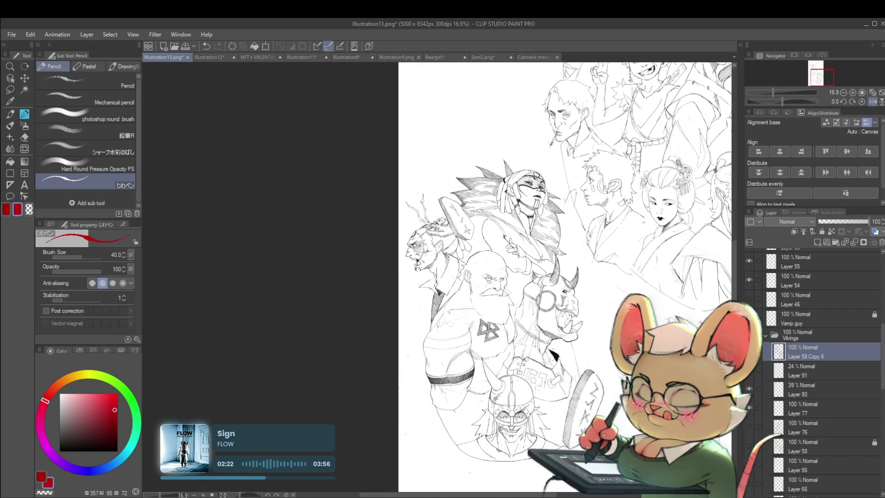
pyautogui.click(61, 444)
# Restore the unmirrored view, zoom in on the vikings, and undo the hair strokes on the bald head
pyautogui.moveTo(544, 277); pyautogui.dragTo(502, 297)
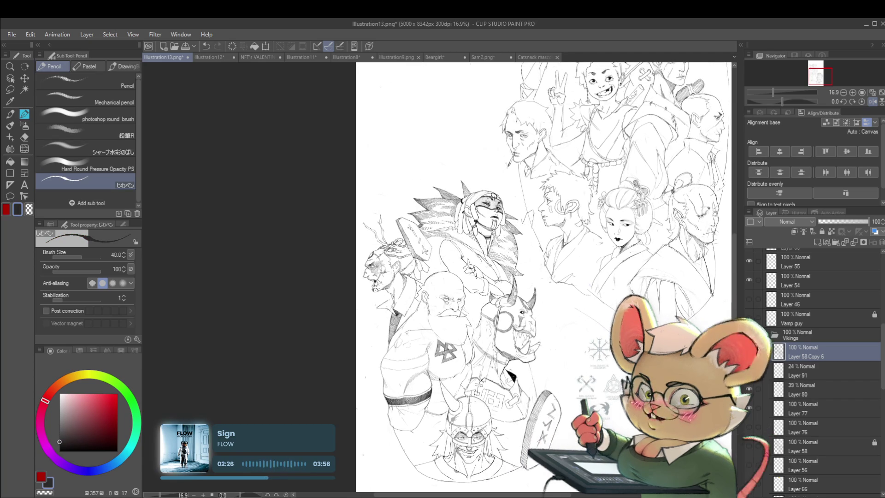
pyautogui.scroll(1, 449, 267)
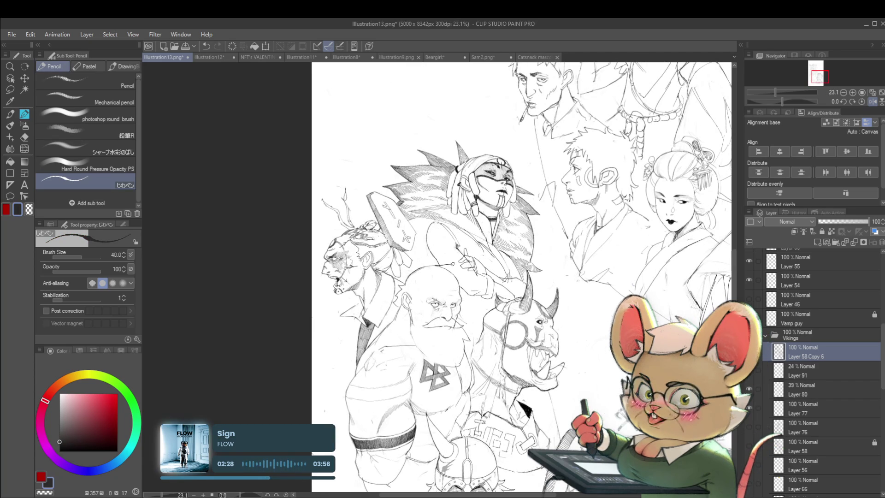
pyautogui.scroll(-2, 450, 266)
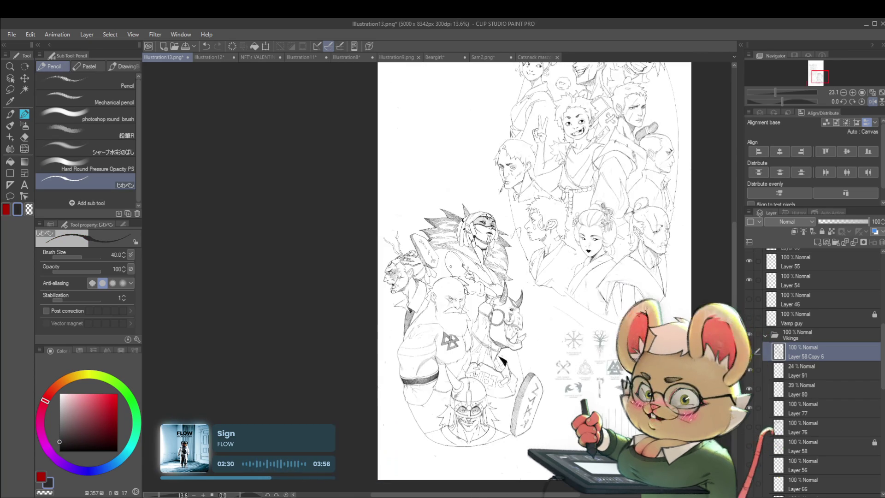
pyautogui.click(872, 102)
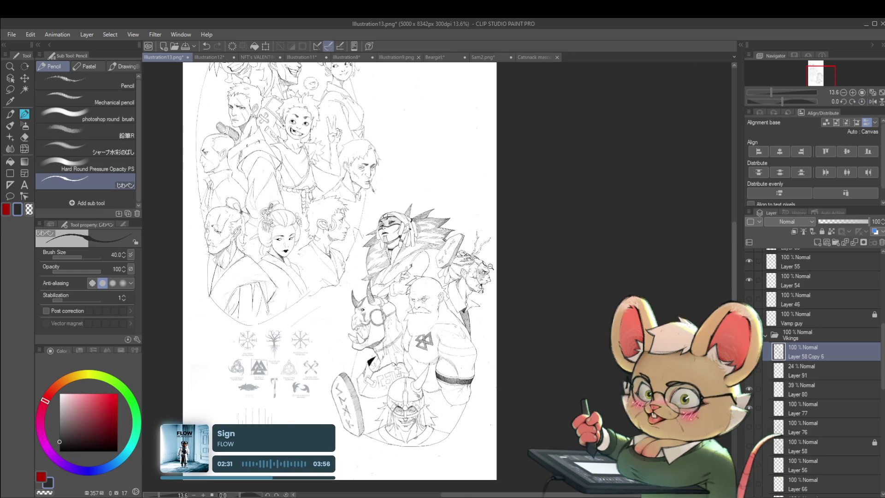
pyautogui.hotkey('ctrl', '+')
pyautogui.moveTo(406, 290); pyautogui.dragTo(427, 292)
pyautogui.hotkey('ctrl', 'z')
pyautogui.hotkey('ctrl', 'z')
# Set the brush size to 25 and sketch a circle around the bald viking's face
pyautogui.scroll(1, 403, 305)
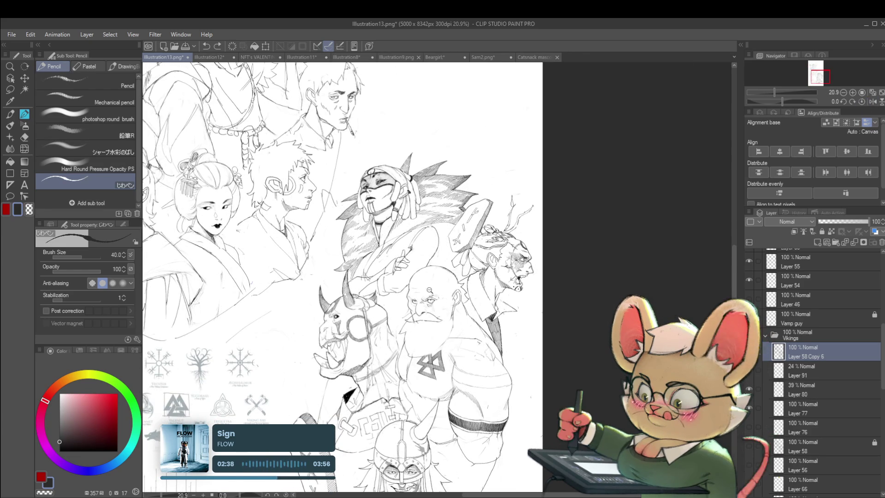
pyautogui.scroll(1, 403, 304)
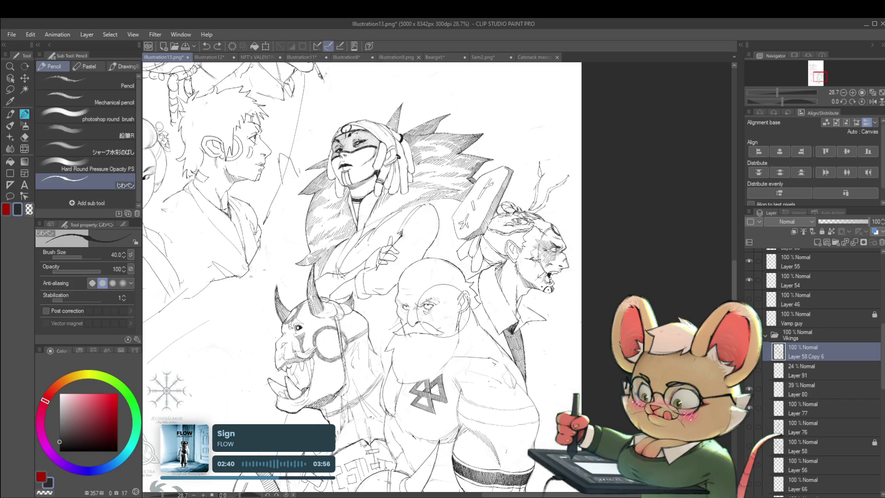
pyautogui.moveTo(437, 345); pyautogui.dragTo(453, 331)
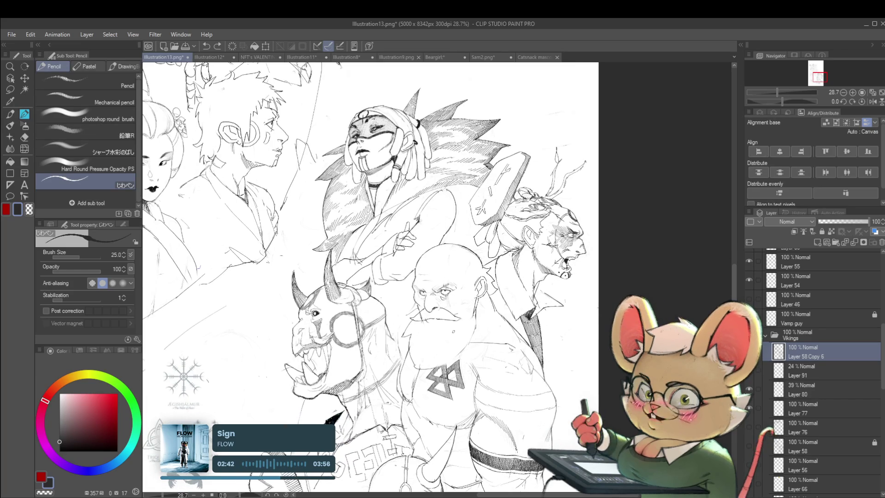
pyautogui.moveTo(459, 247)
pyautogui.mouseDown()
pyautogui.moveTo(471, 277)
pyautogui.moveTo(420, 269)
pyautogui.moveTo(436, 244)
pyautogui.mouseUp()
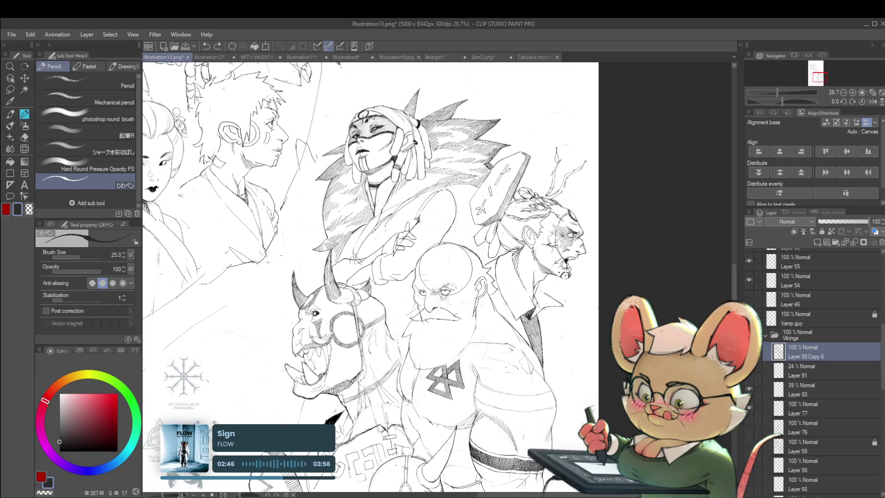
pyautogui.hotkey('ctrl', 'z')
pyautogui.moveTo(454, 273)
pyautogui.mouseDown()
pyautogui.moveTo(474, 281)
pyautogui.moveTo(481, 318)
pyautogui.mouseUp()
pyautogui.moveTo(443, 272)
pyautogui.mouseDown()
pyautogui.moveTo(466, 294)
pyautogui.moveTo(424, 313)
pyautogui.moveTo(474, 295)
pyautogui.mouseUp()
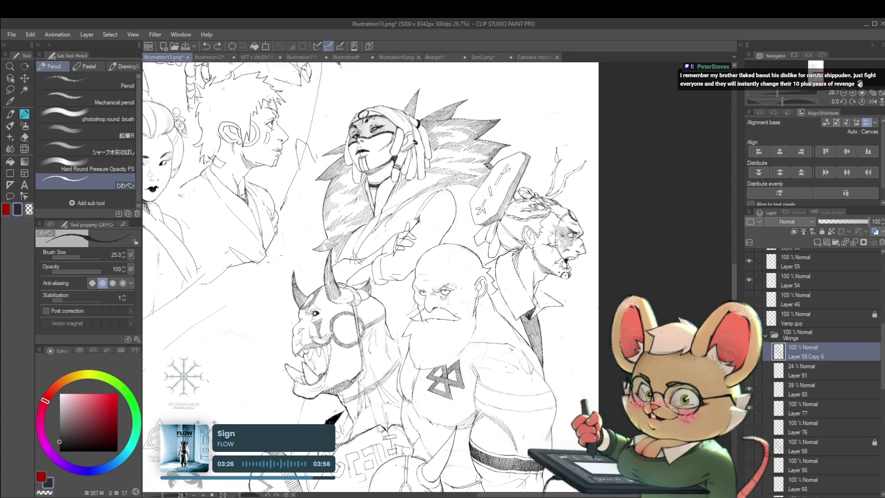
# Zoom out and mirror the canvas to review the composition
pyautogui.scroll(-3, 556, 313)
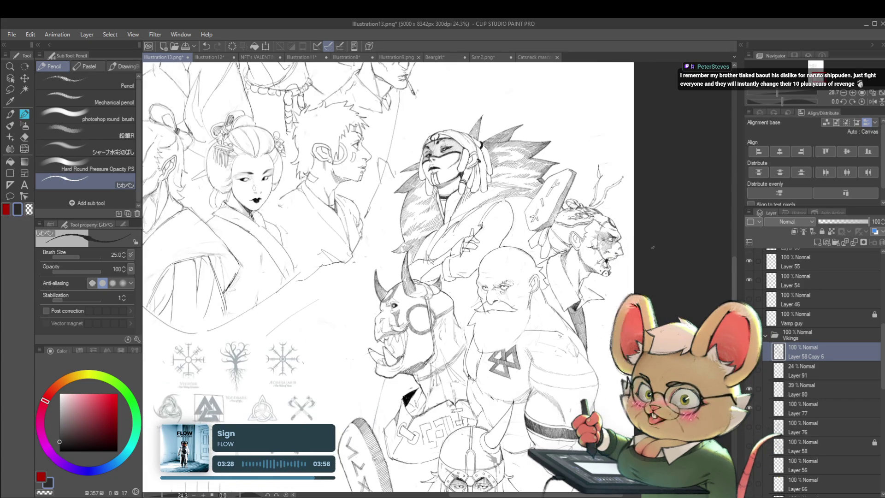
pyautogui.scroll(-1, 599, 325)
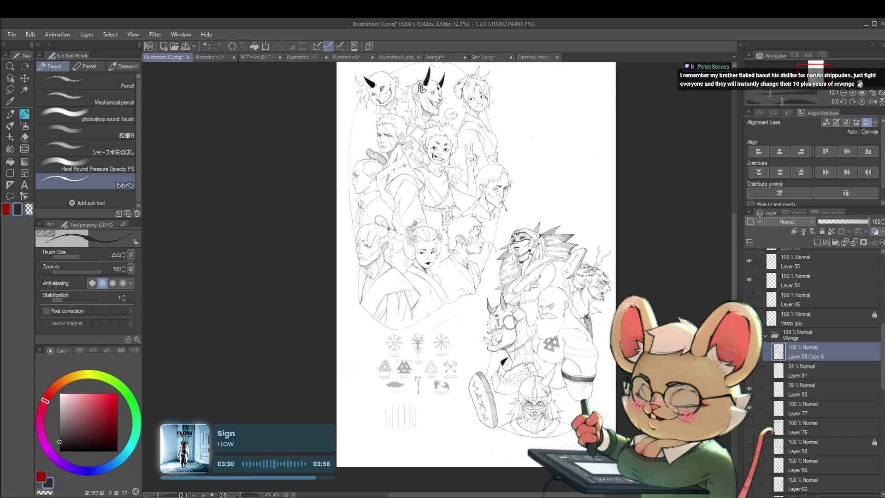
pyautogui.click(869, 103)
pyautogui.scroll(2, 242, 355)
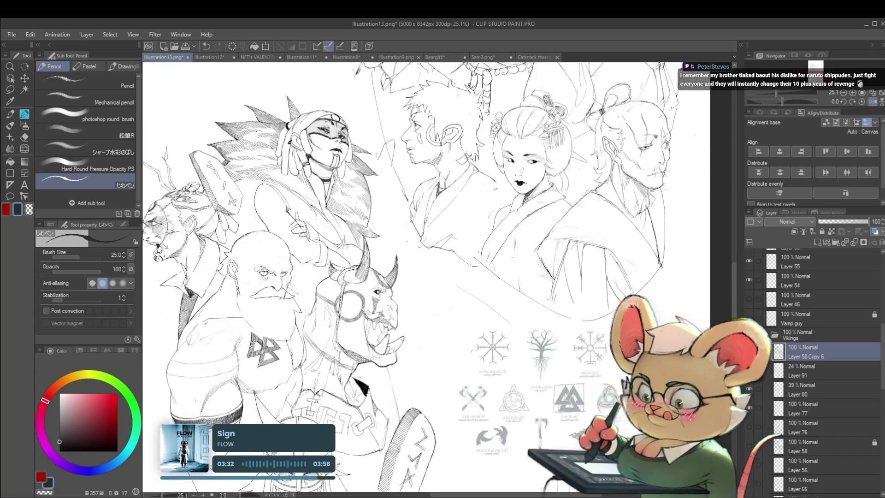
pyautogui.scroll(2, 453, 298)
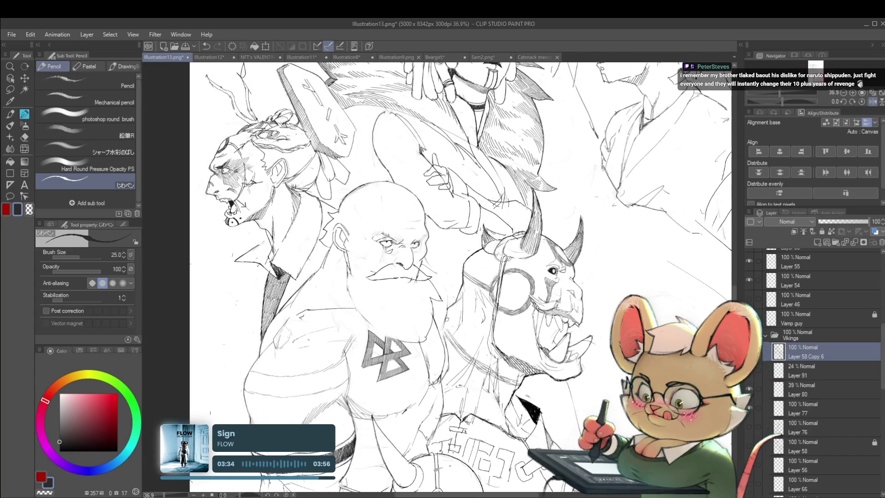
pyautogui.scroll(-2, 446, 332)
pyautogui.scroll(1, 440, 318)
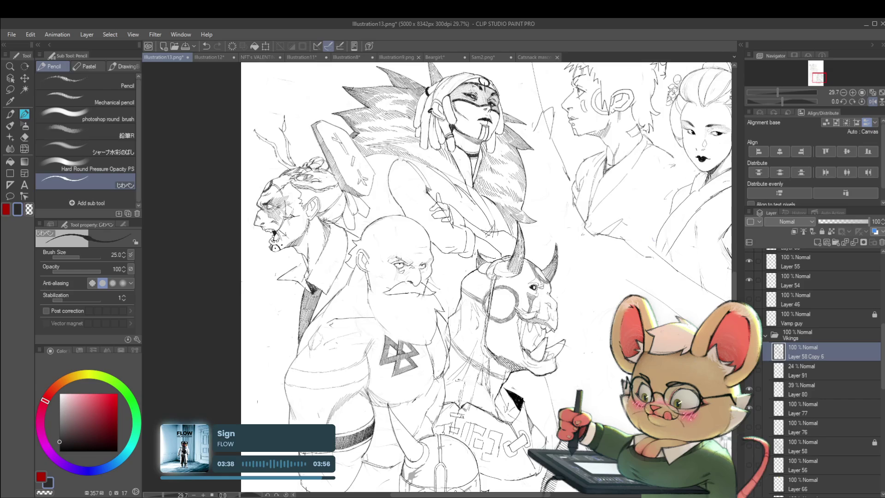
pyautogui.scroll(-3, 450, 341)
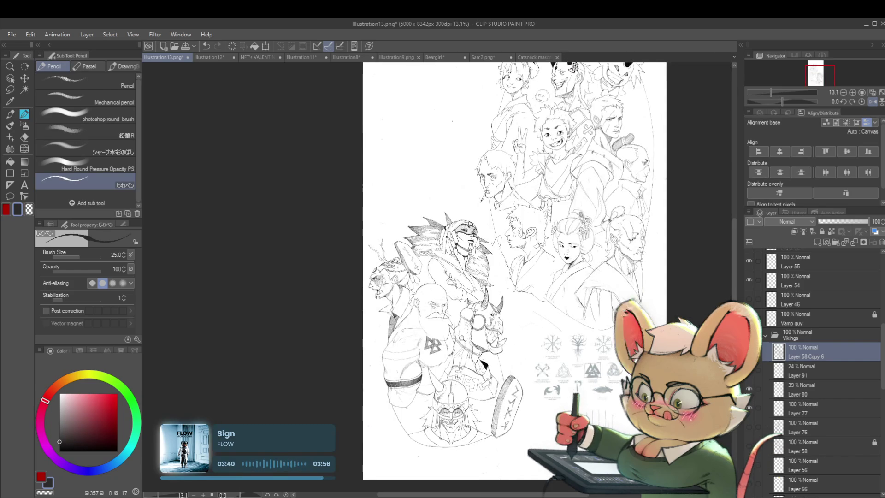
pyautogui.scroll(2, 460, 354)
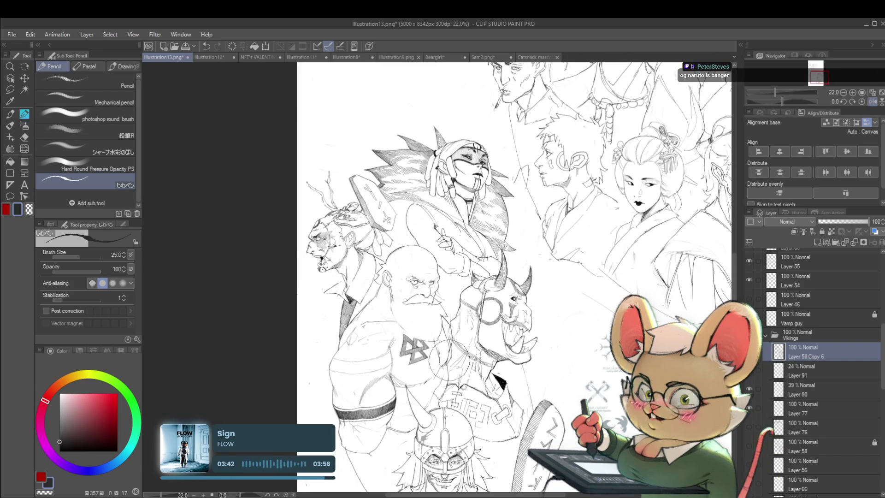
# Undo the large stray circle over the vikings and flip the view back to normal
pyautogui.hotkey('ctrl', 'z')
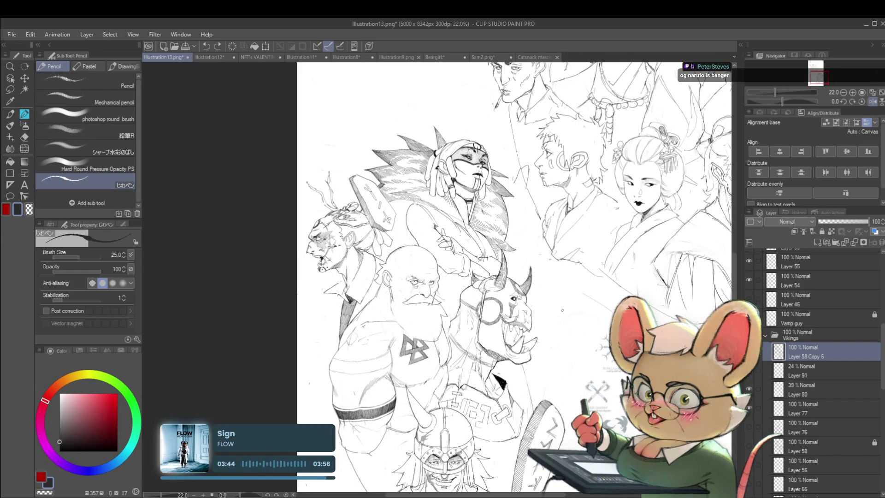
pyautogui.scroll(3, 507, 369)
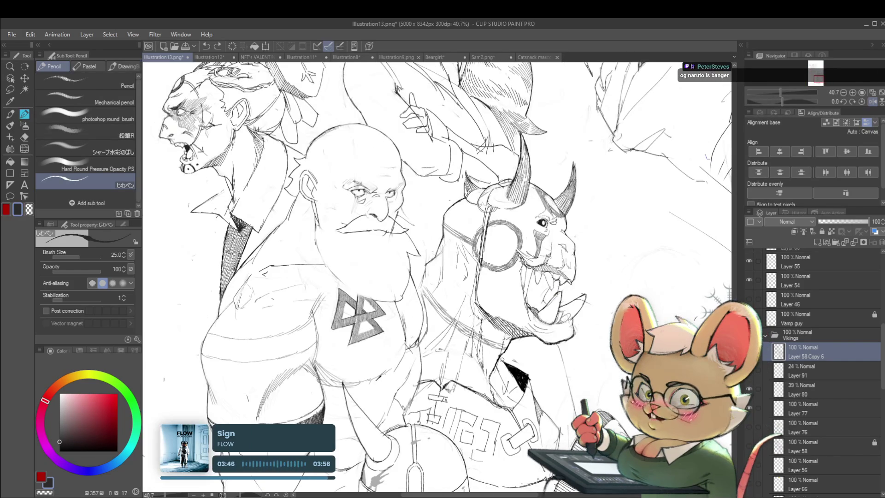
pyautogui.scroll(-3, 507, 364)
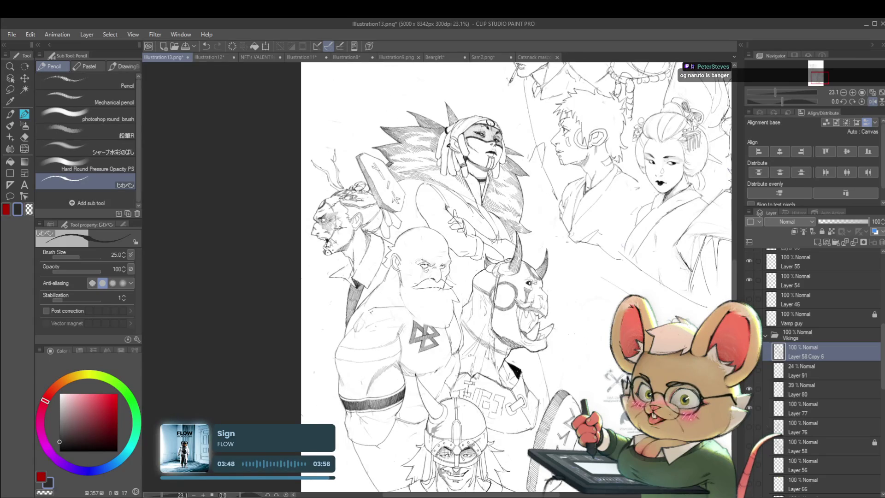
pyautogui.click(873, 102)
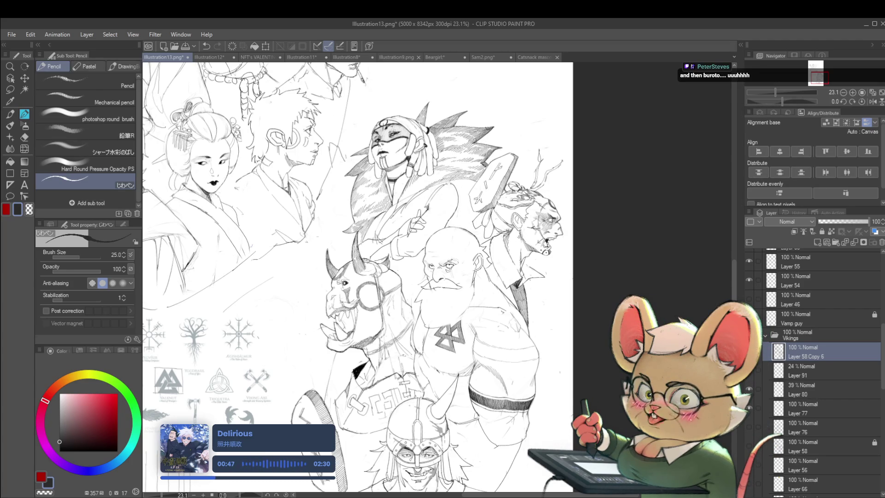
pyautogui.scroll(3, 532, 284)
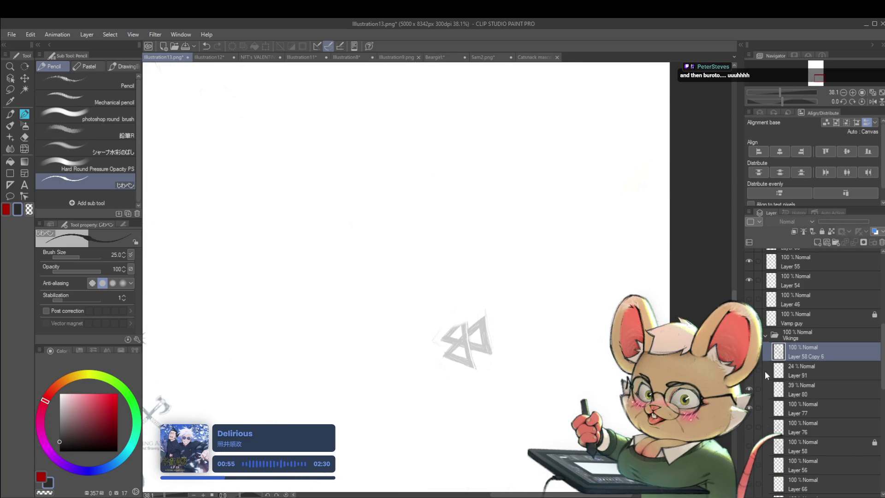
# Check Layer 76, turn Layer 58's line art back on after comparing, and zoom out to the full lineup
pyautogui.click(748, 427)
pyautogui.click(747, 428)
pyautogui.click(750, 444)
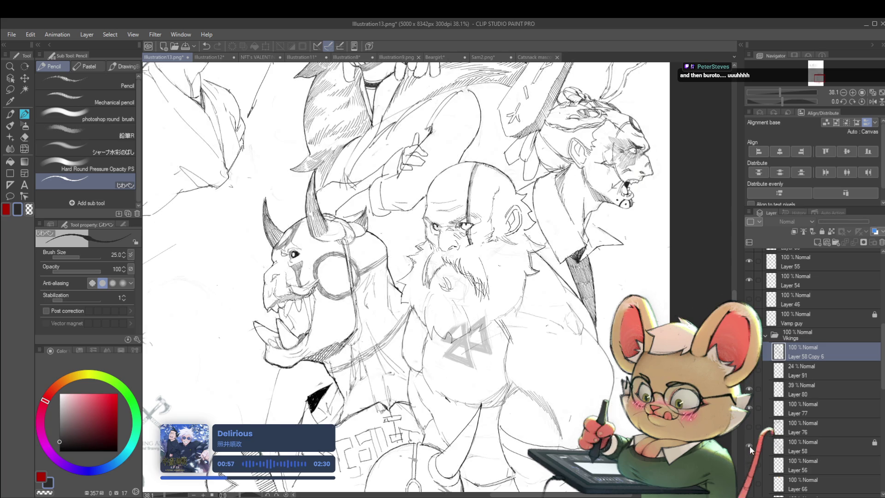
pyautogui.click(750, 444)
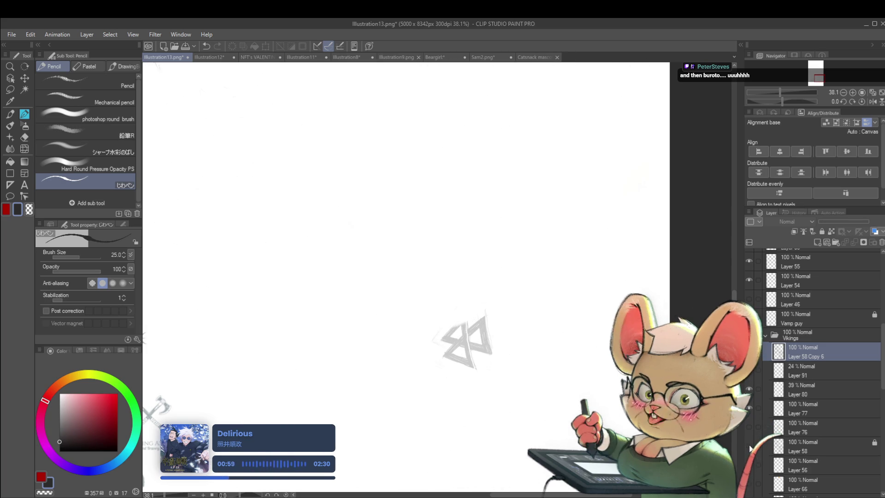
pyautogui.click(749, 445)
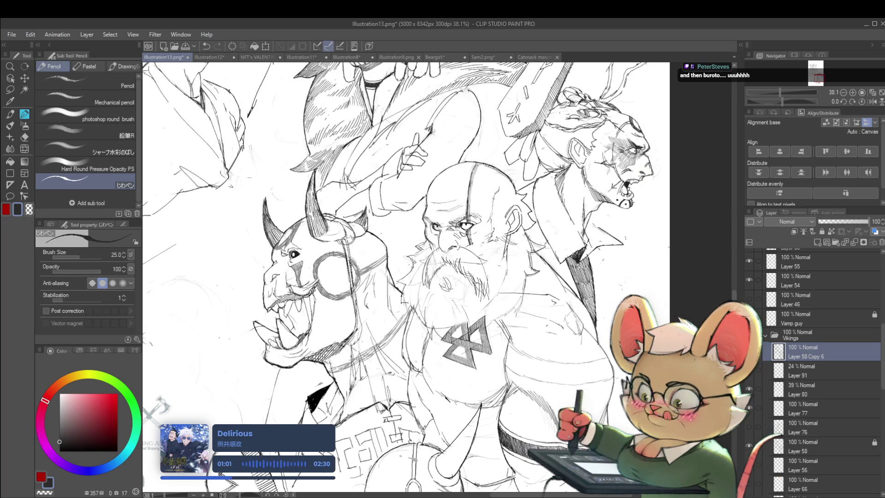
pyautogui.click(749, 445)
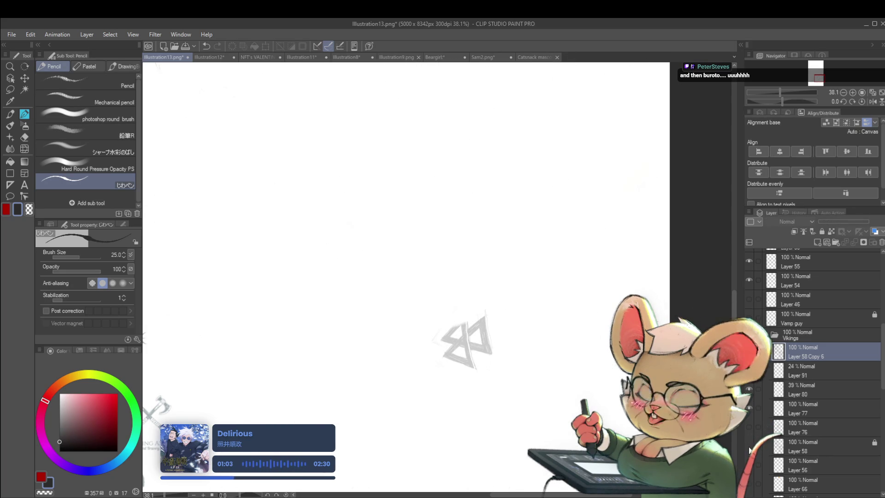
pyautogui.click(749, 445)
pyautogui.hotkey('ctrl', '-')
pyautogui.hotkey('ctrl', '-')
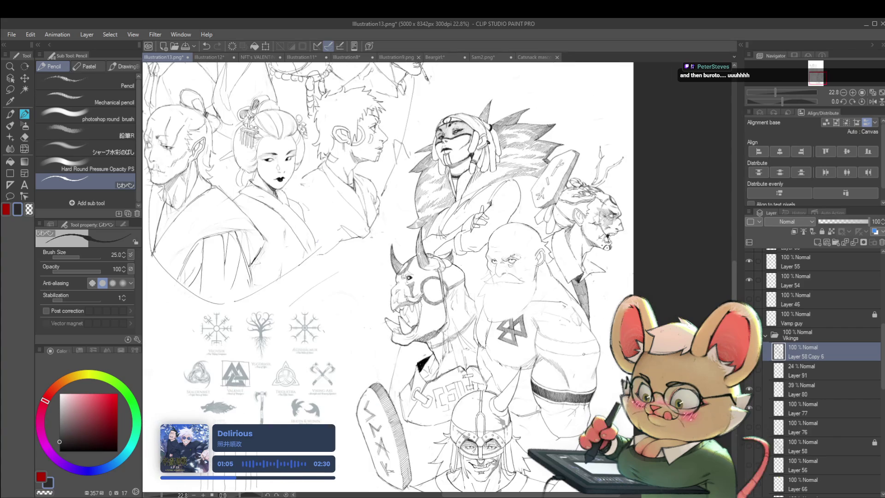
# Zoom in and add a short pencil stroke refining the bald viking's right eye
pyautogui.scroll(2, 516, 275)
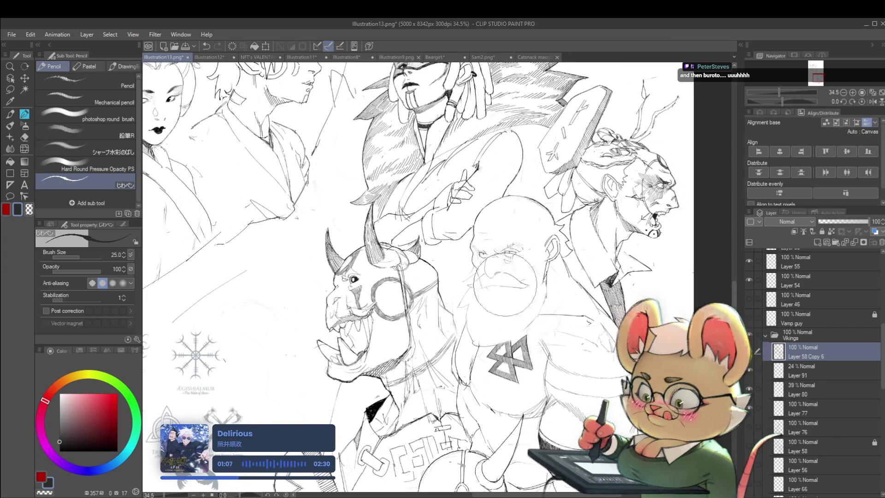
pyautogui.scroll(2, 513, 288)
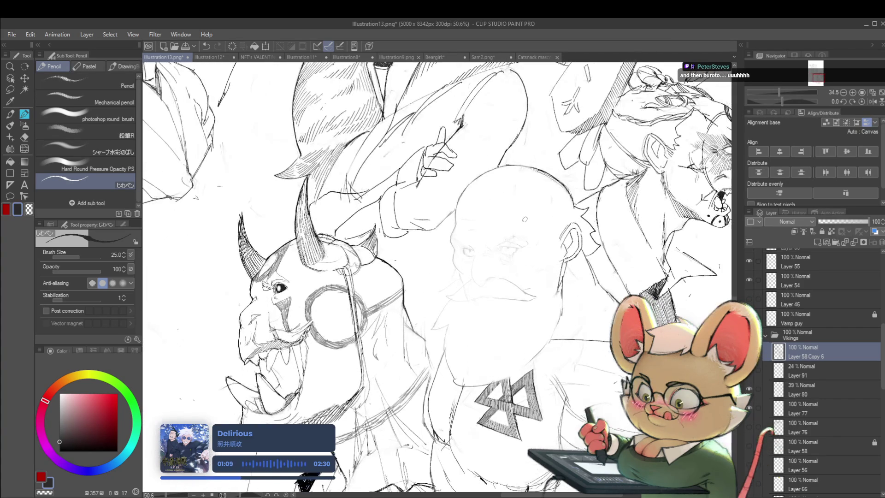
pyautogui.scroll(2, 500, 253)
pyautogui.moveTo(500, 254)
pyautogui.mouseDown()
pyautogui.moveTo(513, 245)
pyautogui.moveTo(429, 247)
pyautogui.mouseUp()
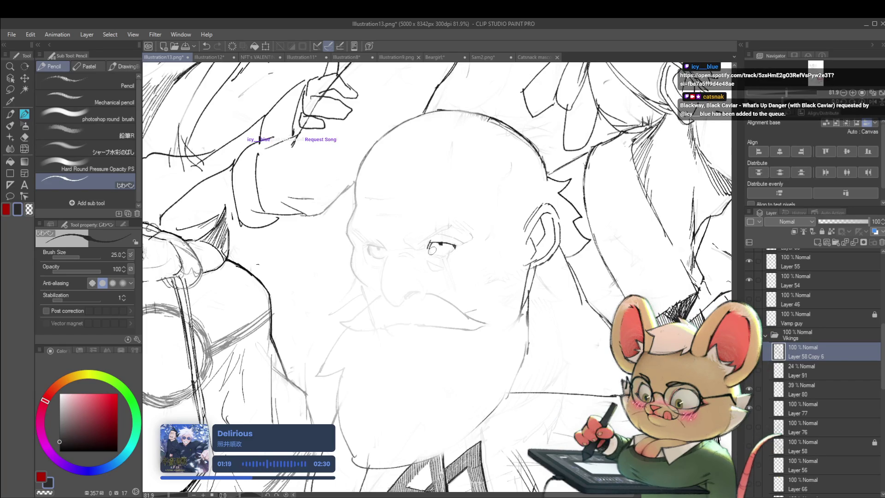
pyautogui.scroll(5, 436, 250)
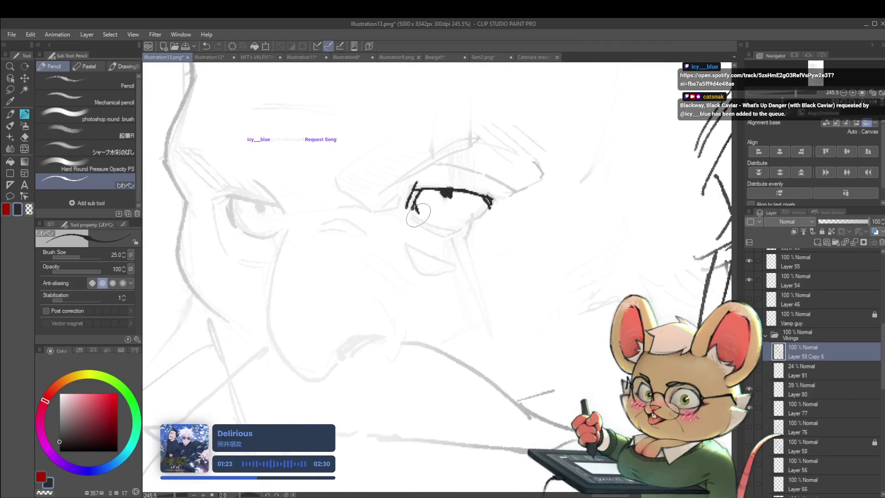
pyautogui.scroll(-6, 445, 201)
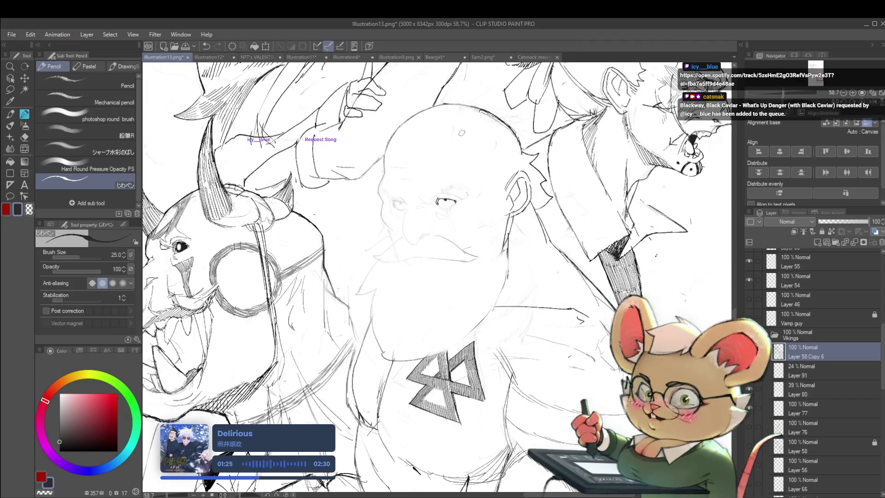
pyautogui.moveTo(438, 188); pyautogui.dragTo(430, 195)
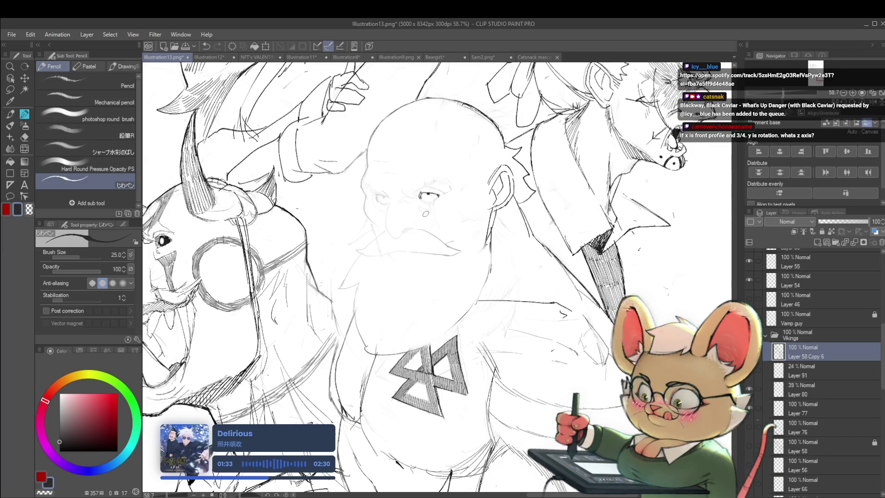
pyautogui.scroll(-5, 428, 224)
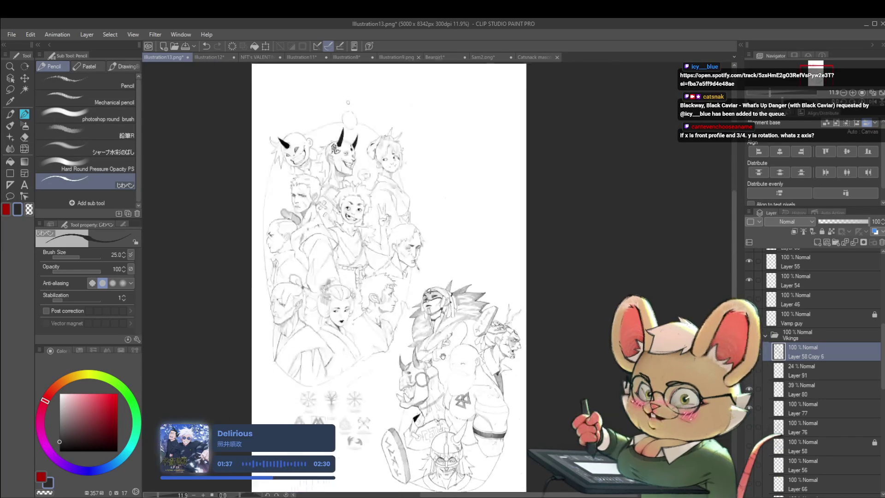
pyautogui.scroll(3, 445, 215)
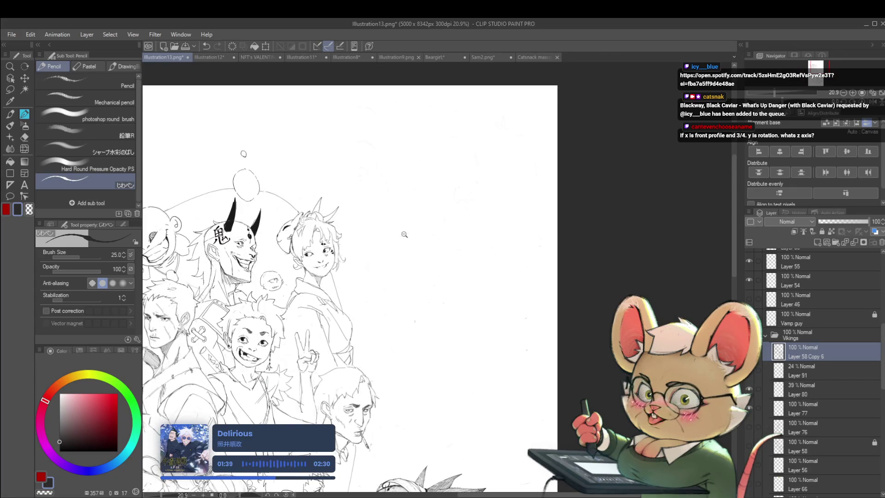
pyautogui.scroll(1, 404, 231)
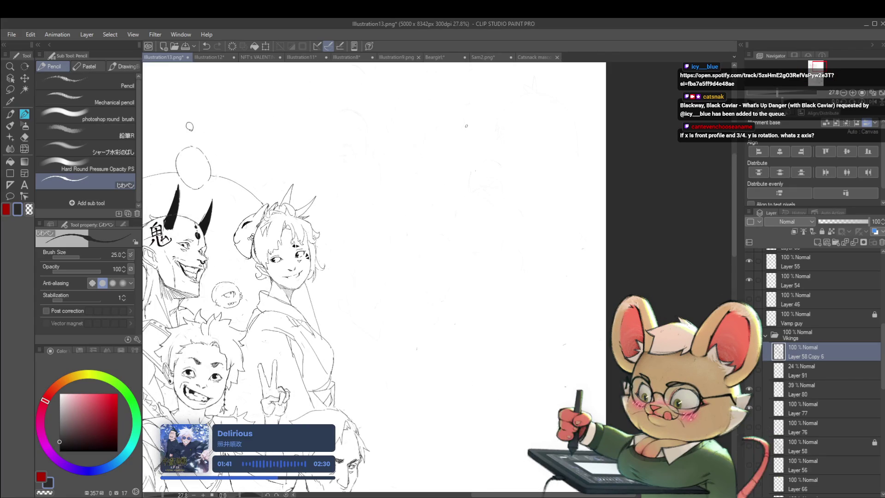
# Raise the pencil size to 50 and draw a large cube in the empty top-right area
pyautogui.press(']')
pyautogui.press(']')
pyautogui.press(']')
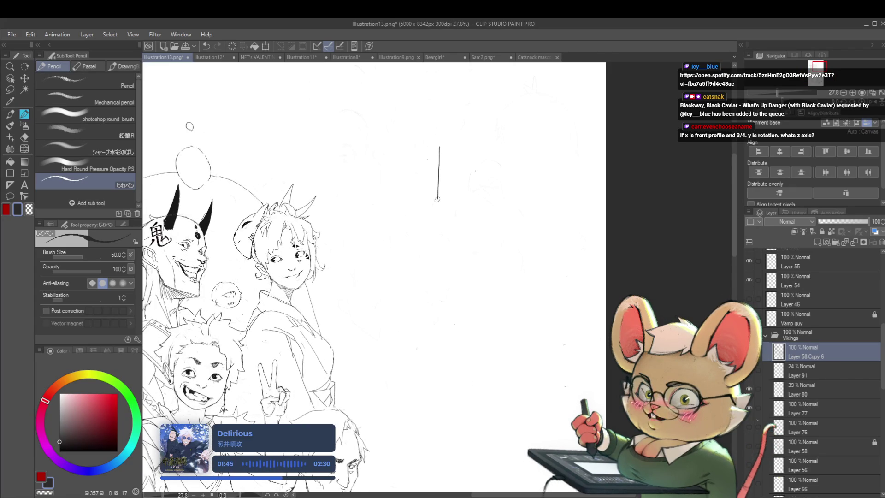
pyautogui.hotkey('ctrl', 'z')
pyautogui.moveTo(440, 143); pyautogui.dragTo(442, 216)
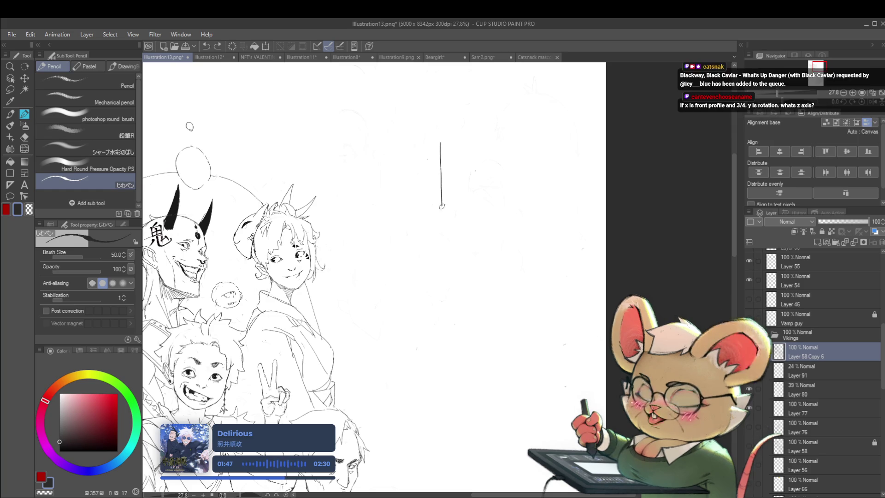
pyautogui.moveTo(441, 143); pyautogui.dragTo(510, 122)
pyautogui.hotkey('ctrl', 'z')
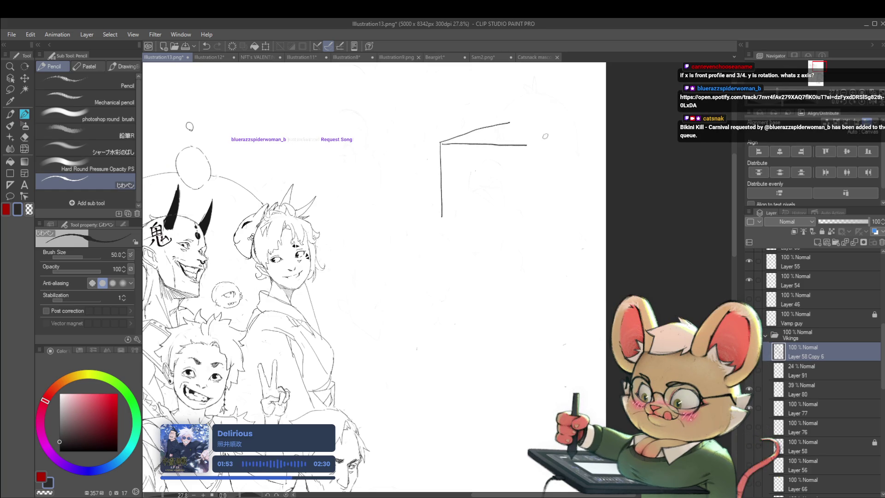
pyautogui.moveTo(510, 122); pyautogui.dragTo(571, 124)
pyautogui.moveTo(525, 146); pyautogui.dragTo(525, 157)
pyautogui.moveTo(525, 194); pyautogui.dragTo(525, 223)
pyautogui.moveTo(571, 123)
pyautogui.mouseDown()
pyautogui.moveTo(568, 206)
pyautogui.moveTo(568, 198)
pyautogui.mouseUp()
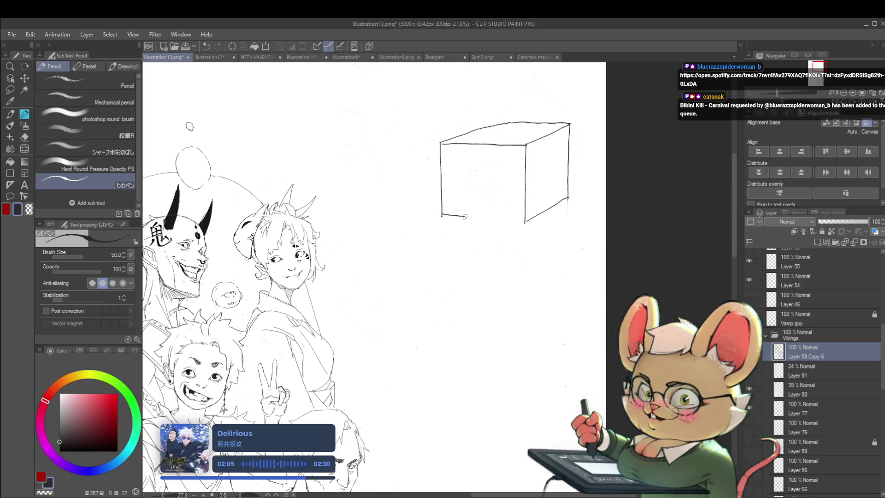
pyautogui.moveTo(463, 216); pyautogui.dragTo(525, 222)
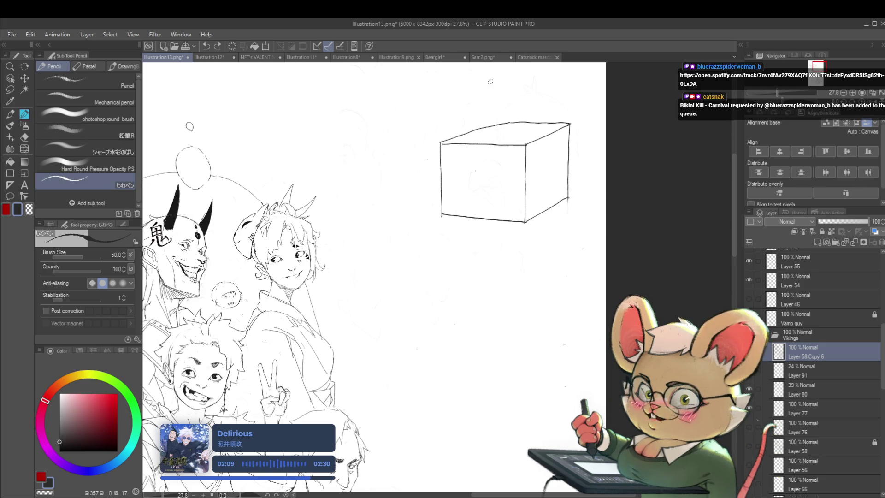
# Start a small cube sketch above the large cube
pyautogui.moveTo(490, 72)
pyautogui.mouseDown()
pyautogui.moveTo(490, 85)
pyautogui.moveTo(506, 86)
pyautogui.mouseUp()
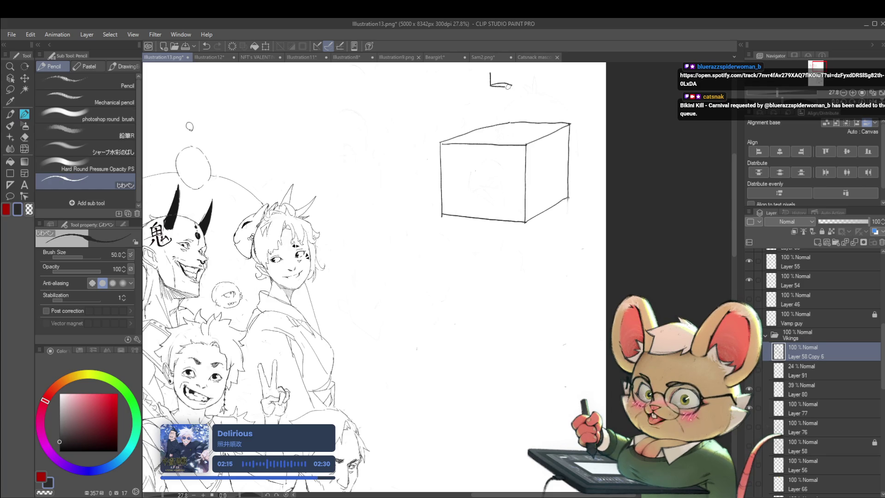
pyautogui.moveTo(513, 86)
pyautogui.mouseDown()
pyautogui.moveTo(522, 82)
pyautogui.moveTo(505, 87)
pyautogui.moveTo(507, 169)
pyautogui.moveTo(492, 131)
pyautogui.moveTo(509, 139)
pyautogui.mouseUp()
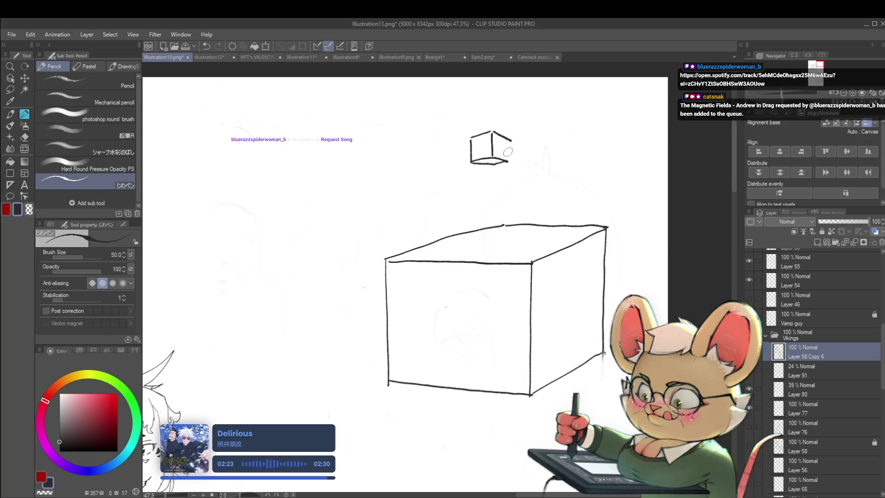
pyautogui.moveTo(556, 95); pyautogui.dragTo(366, 138)
pyautogui.scroll(1, 527, 160)
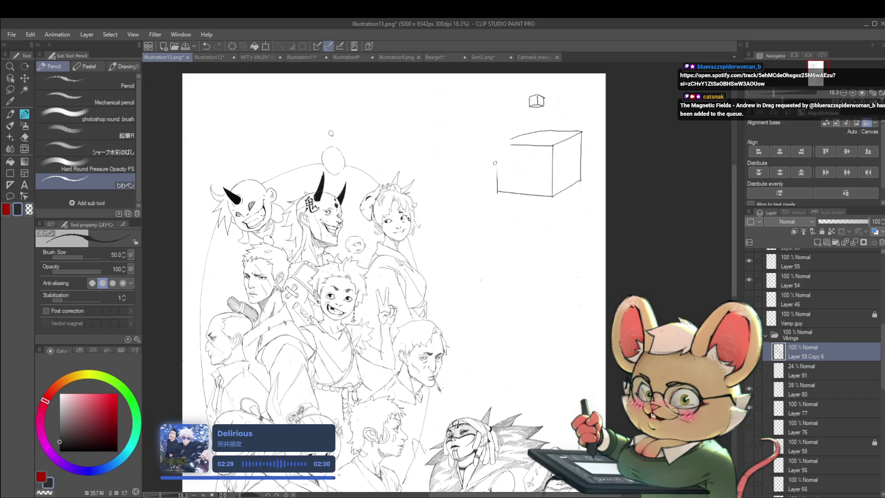
# Sketch a tilted box with top, left and lower edges beside the cubes
pyautogui.moveTo(460, 133)
pyautogui.mouseDown()
pyautogui.moveTo(487, 94)
pyautogui.moveTo(519, 122)
pyautogui.mouseUp()
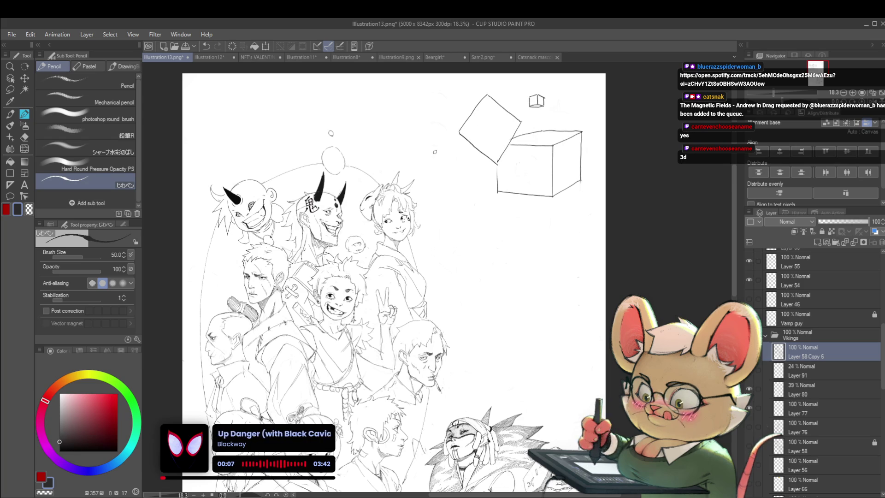
pyautogui.moveTo(460, 134); pyautogui.dragTo(445, 150)
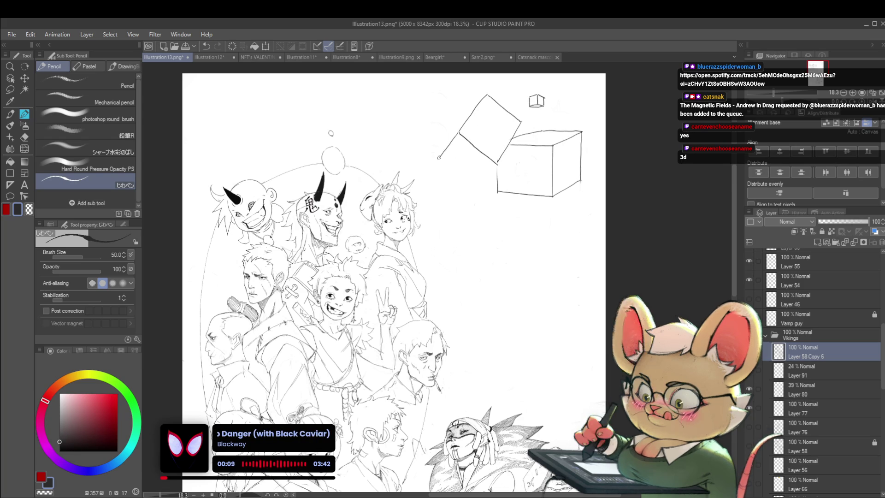
pyautogui.moveTo(467, 176); pyautogui.dragTo(493, 162)
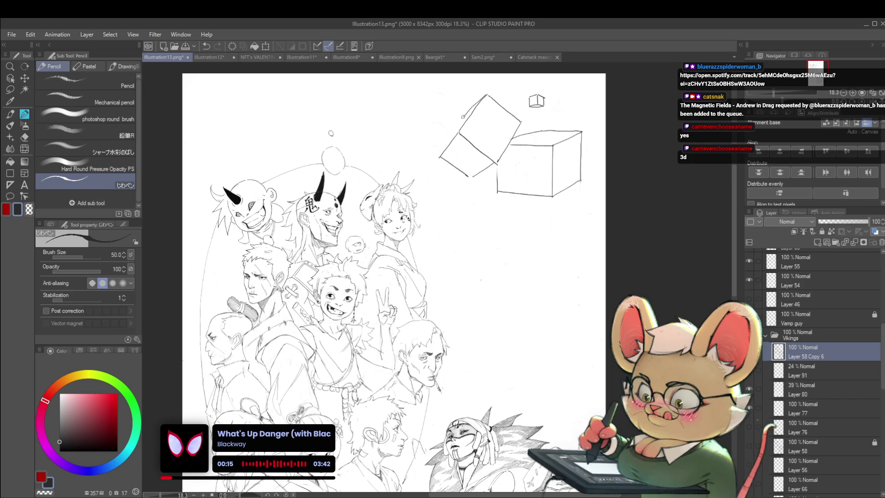
pyautogui.scroll(-3, 512, 103)
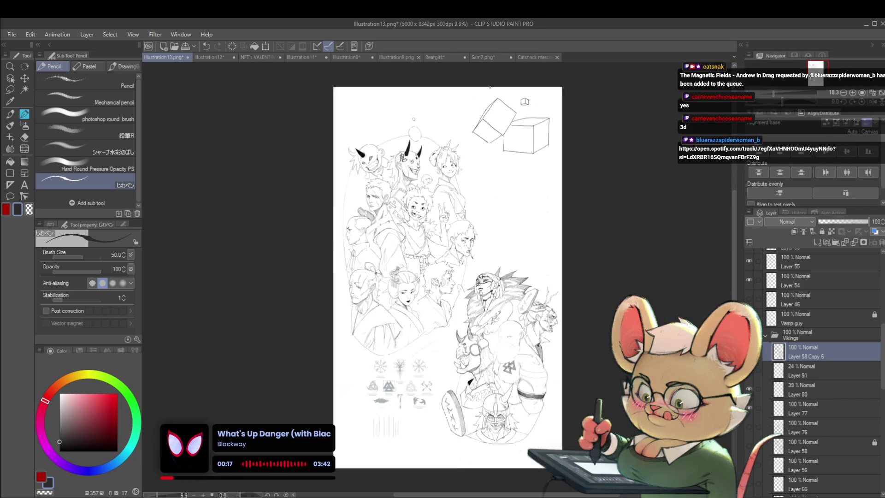
# Draw a tall upright box with front, top, right and bottom edges beside the cubes
pyautogui.moveTo(513, 161); pyautogui.dragTo(507, 190)
pyautogui.scroll(1, 507, 190)
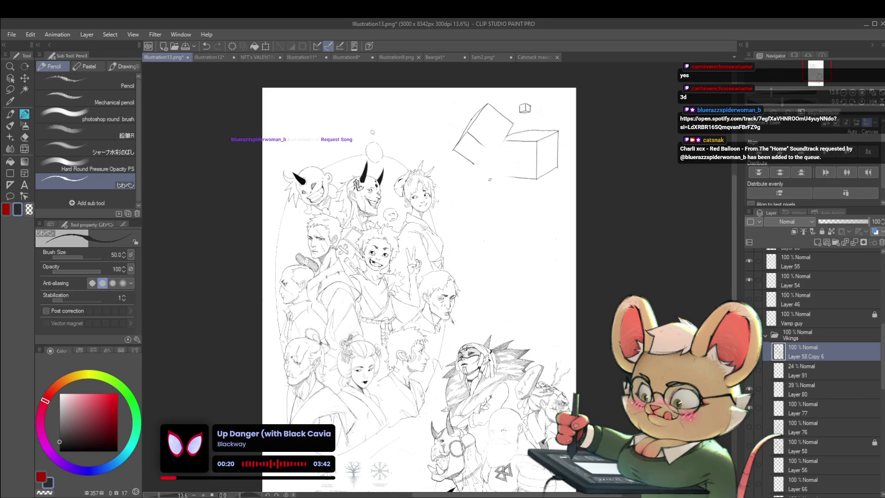
pyautogui.moveTo(481, 155); pyautogui.dragTo(482, 200)
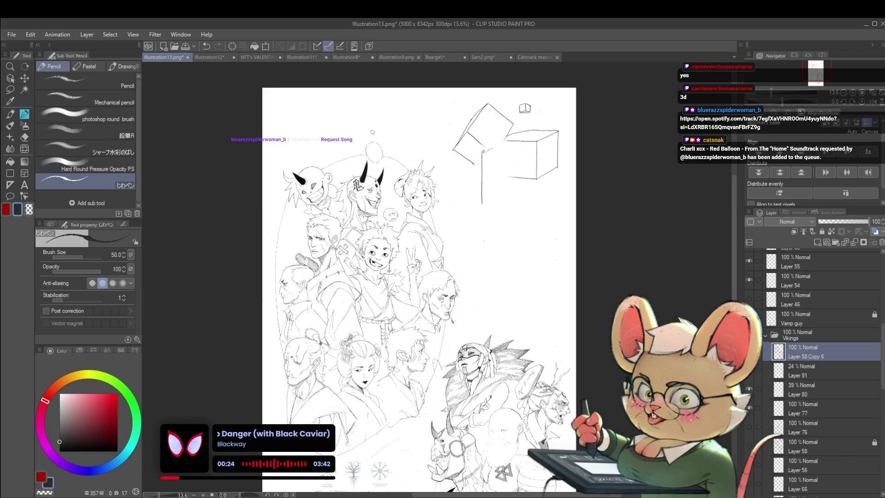
pyautogui.moveTo(483, 153); pyautogui.dragTo(509, 149)
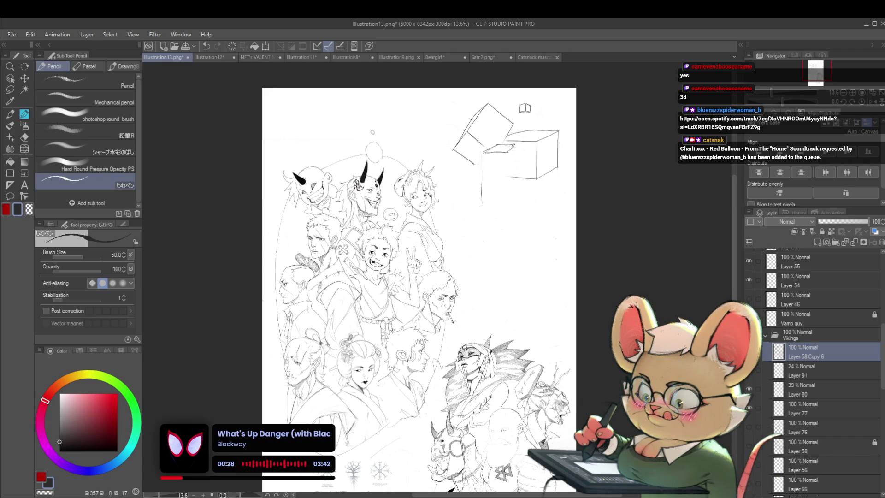
pyautogui.moveTo(508, 149); pyautogui.dragTo(507, 181)
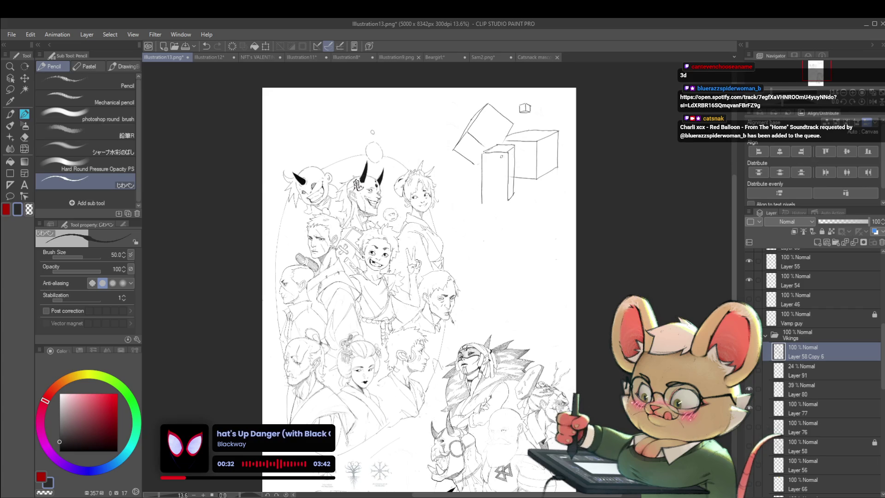
pyautogui.moveTo(482, 199); pyautogui.dragTo(508, 199)
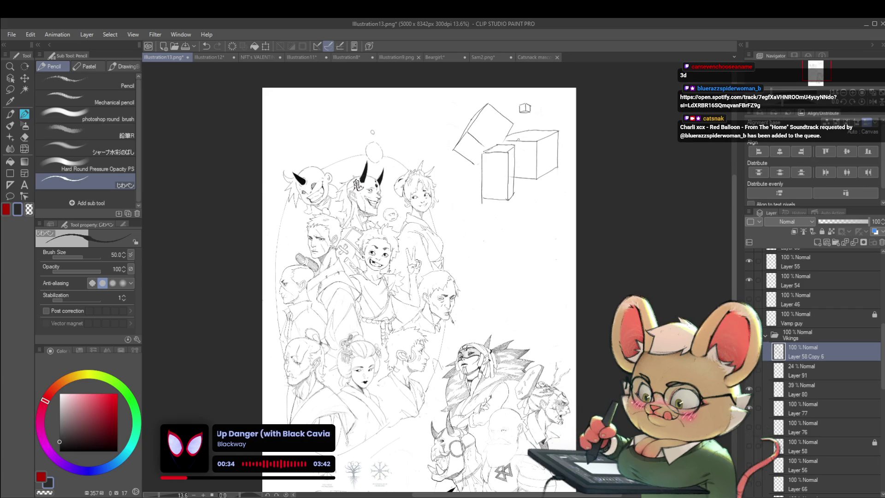
pyautogui.scroll(2, 477, 156)
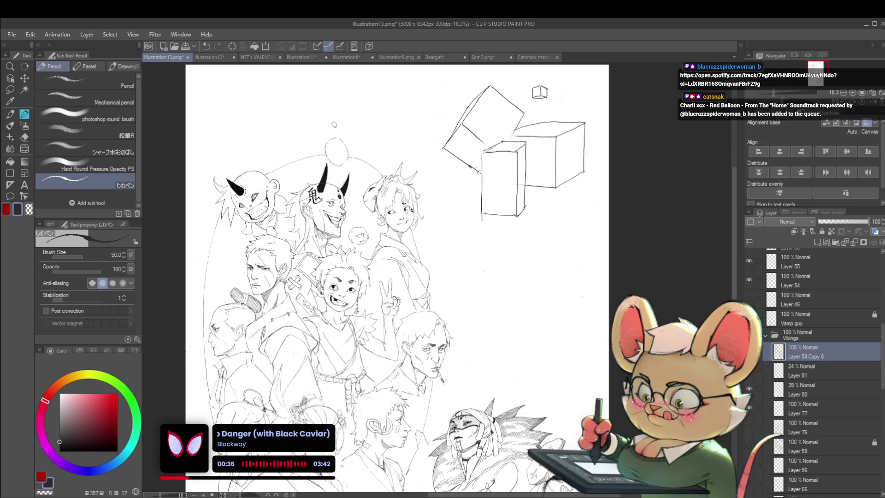
pyautogui.scroll(-3, 479, 172)
pyautogui.scroll(3, 487, 137)
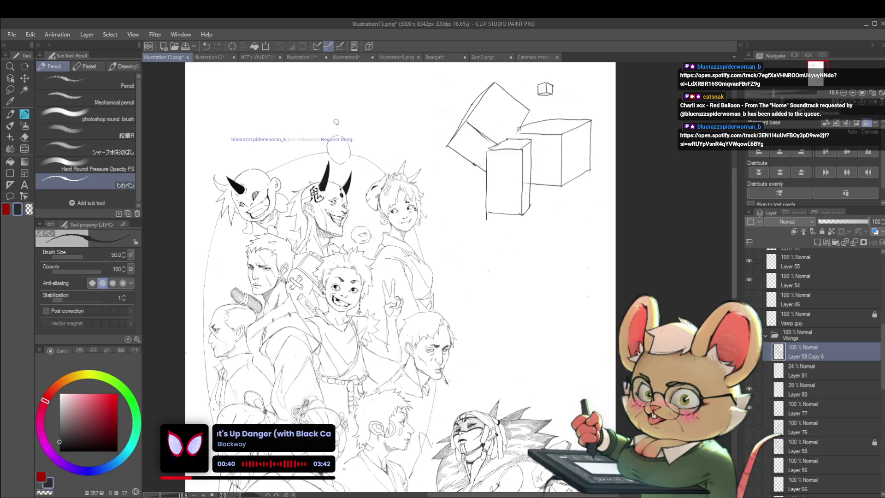
pyautogui.scroll(-3, 539, 115)
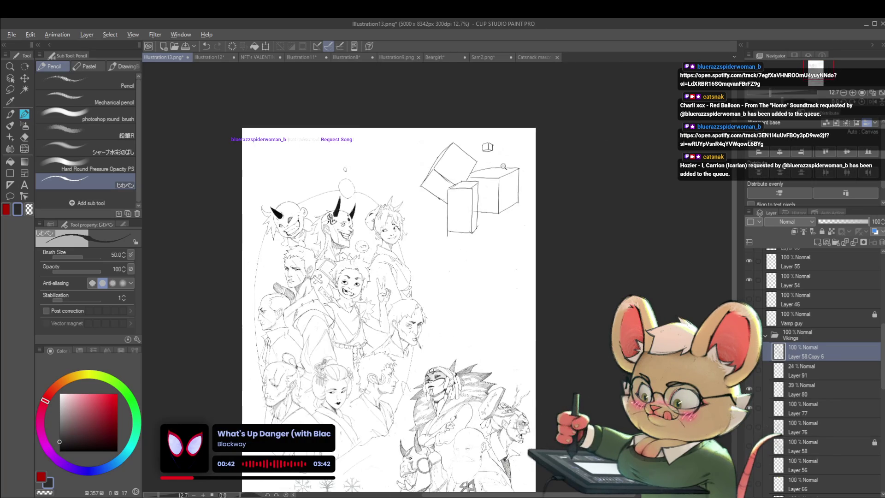
pyautogui.scroll(3, 508, 154)
# Undo the last short stroke and sketch a small box beside the cube studies
pyautogui.hotkey('ctrl', 'z')
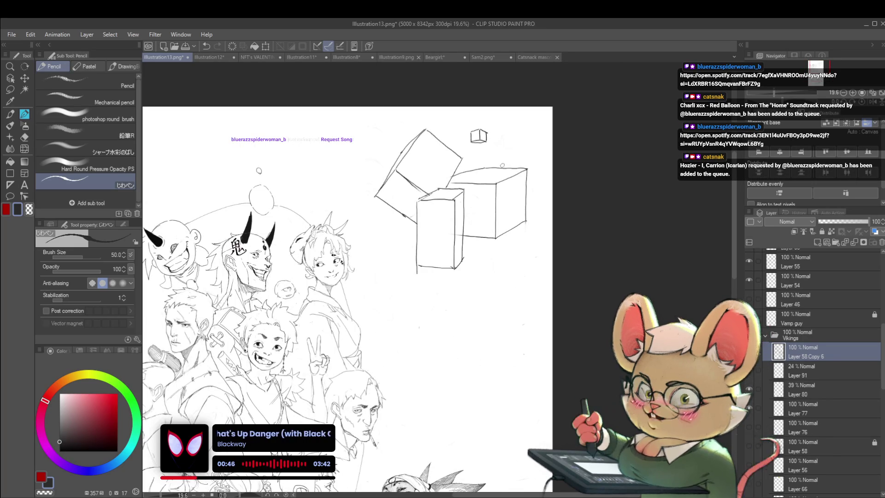
pyautogui.moveTo(496, 147); pyautogui.dragTo(503, 162)
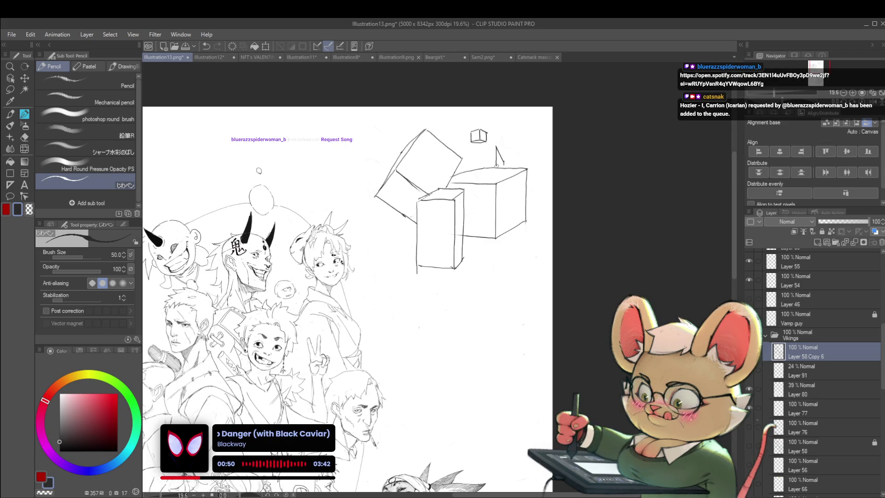
pyautogui.moveTo(504, 161)
pyautogui.mouseDown()
pyautogui.moveTo(522, 154)
pyautogui.moveTo(524, 168)
pyautogui.moveTo(513, 138)
pyautogui.moveTo(525, 73)
pyautogui.mouseUp()
pyautogui.scroll(-3, 509, 134)
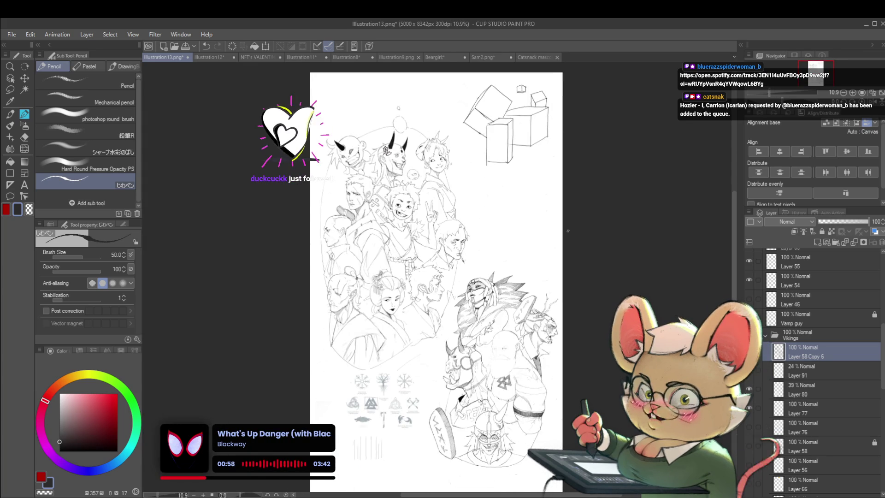
pyautogui.scroll(3, 538, 104)
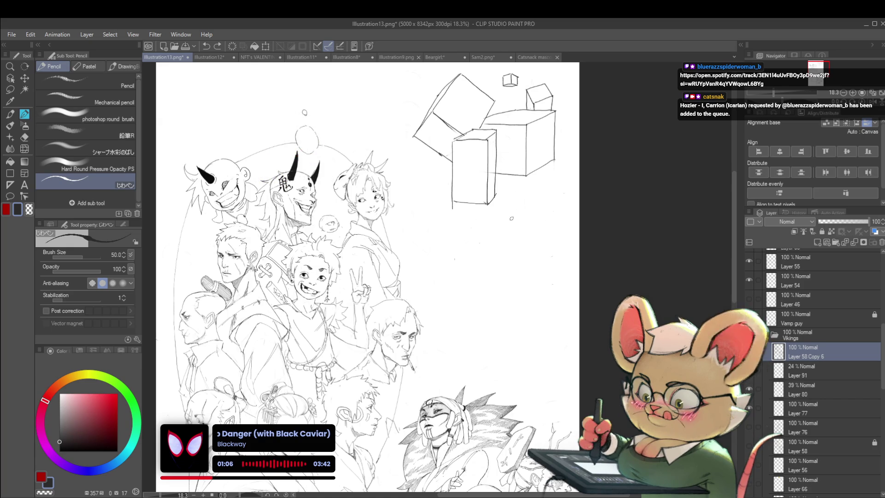
pyautogui.scroll(1, 526, 225)
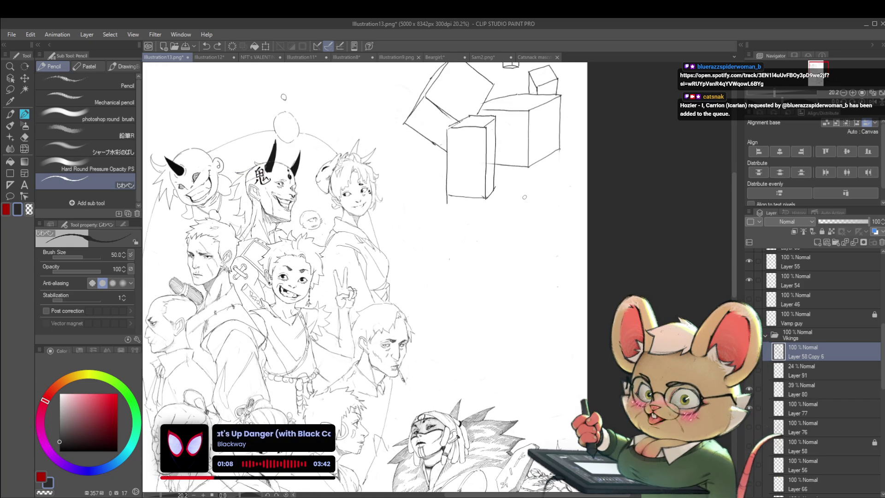
pyautogui.moveTo(514, 209); pyautogui.dragTo(510, 247)
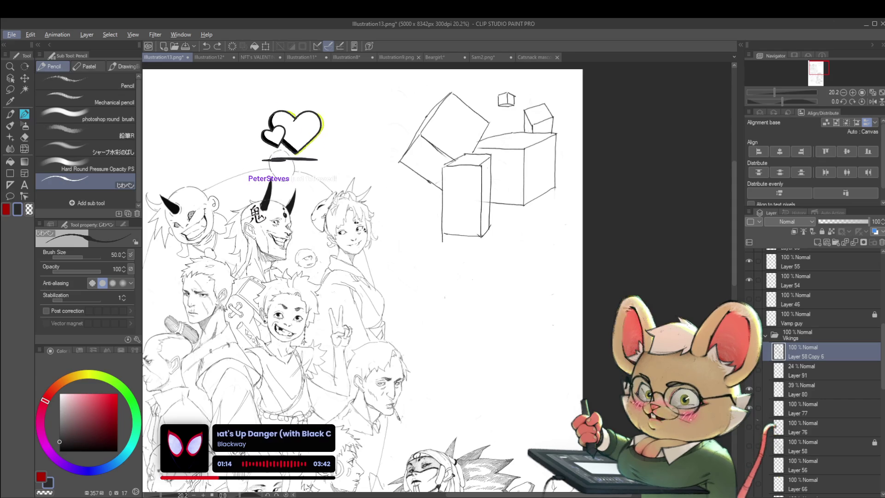
pyautogui.hotkey('alt', 'Tab')
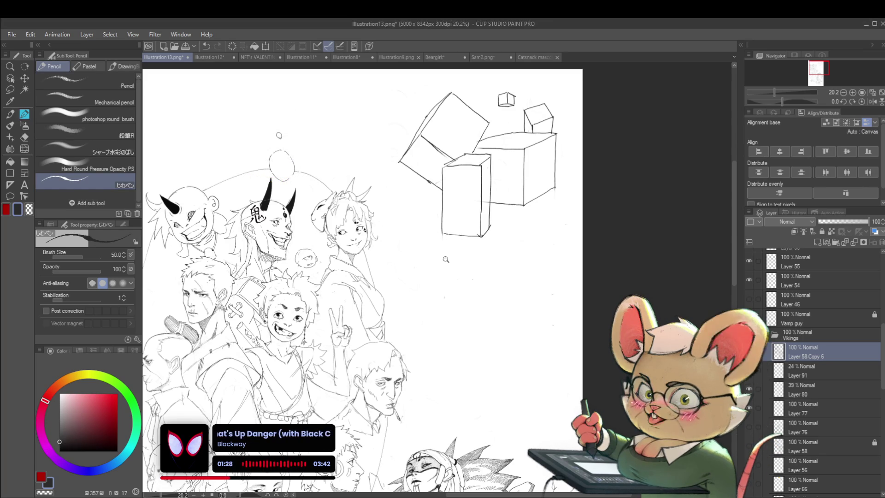
pyautogui.scroll(-2, 469, 249)
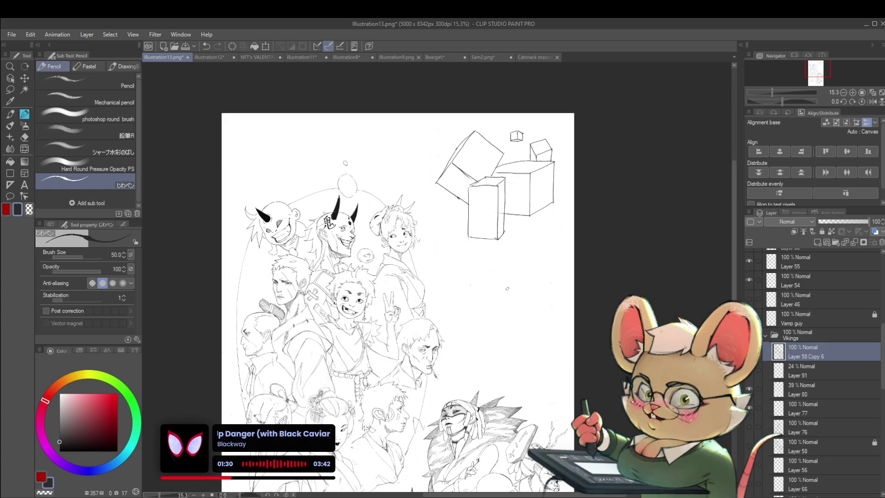
# Draw a tall narrow pointed oval below the cubes with a vertical line inside it
pyautogui.moveTo(516, 317); pyautogui.dragTo(518, 323)
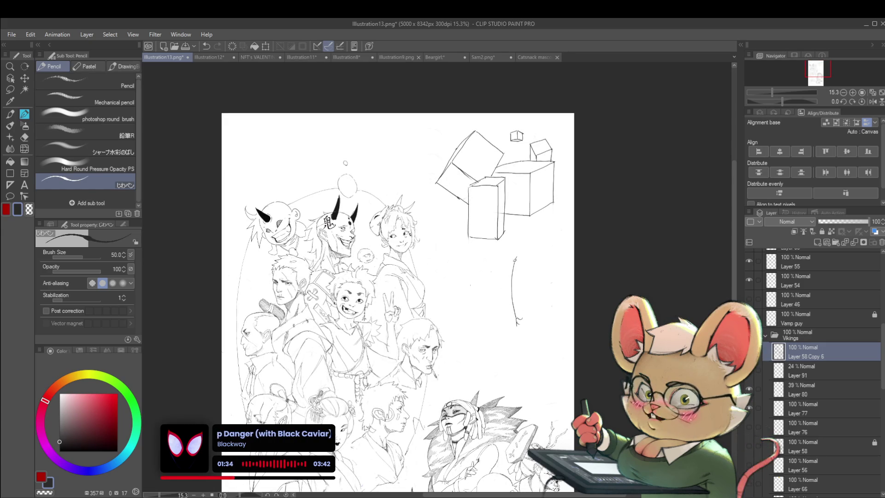
pyautogui.moveTo(517, 256); pyautogui.dragTo(520, 250)
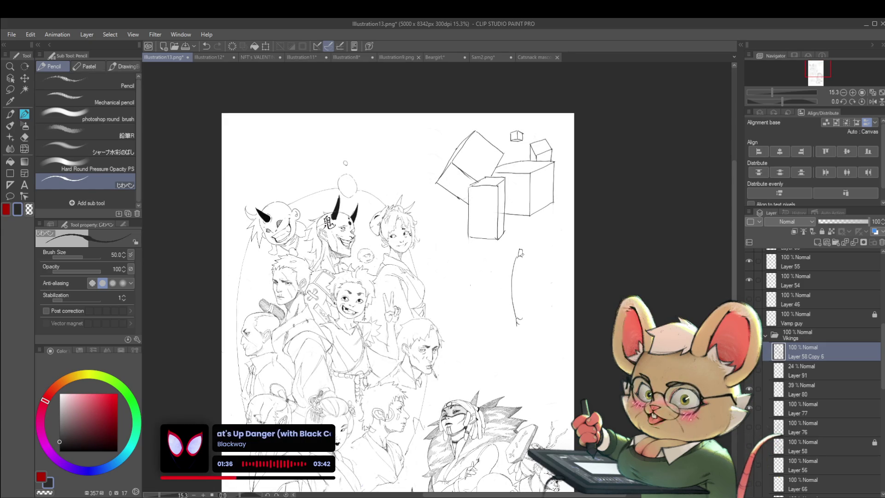
pyautogui.moveTo(525, 305); pyautogui.dragTo(518, 327)
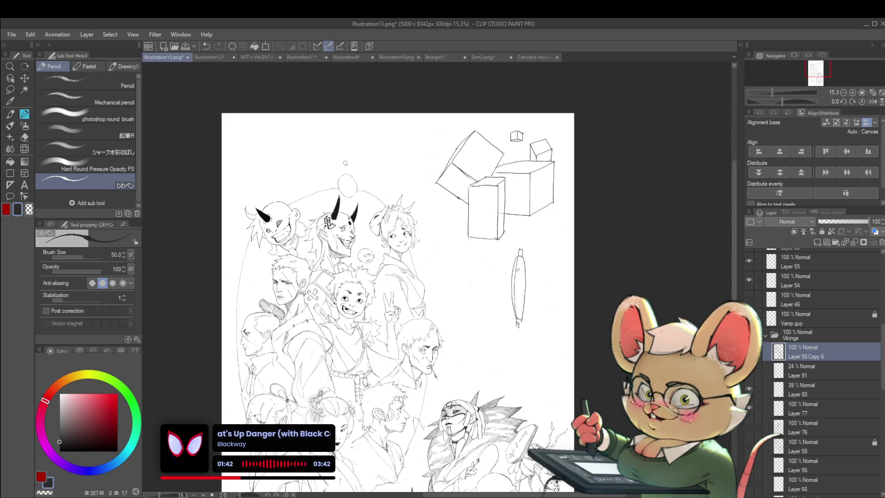
pyautogui.moveTo(520, 253); pyautogui.dragTo(518, 309)
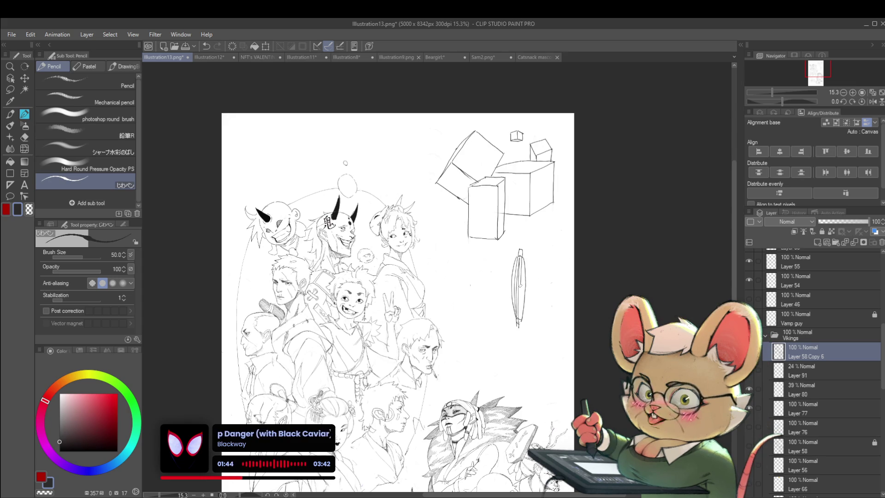
pyautogui.scroll(-1, 533, 275)
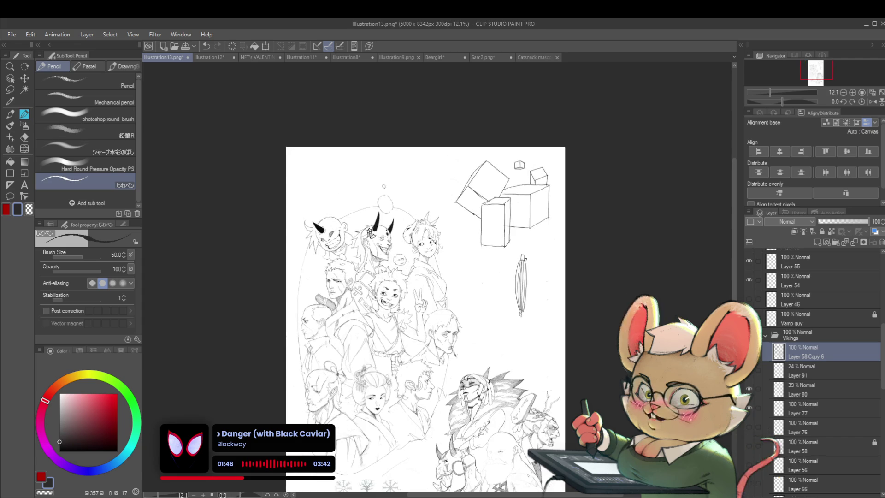
pyautogui.scroll(1, 521, 318)
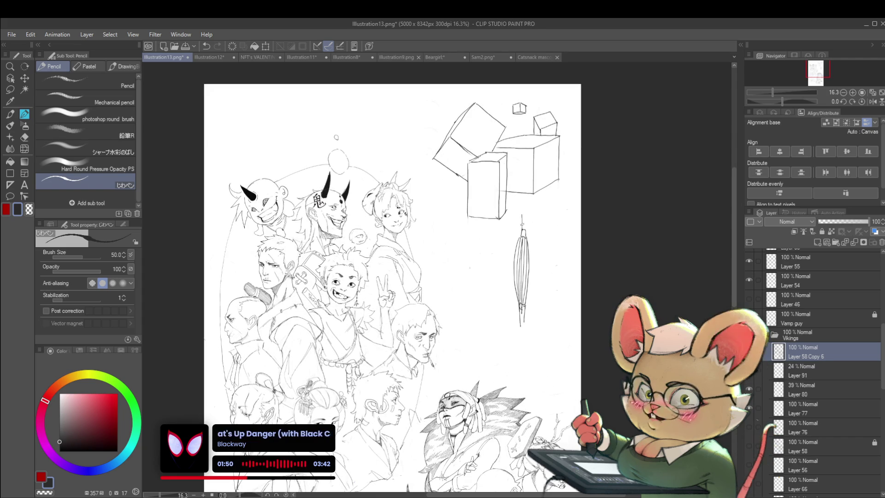
pyautogui.scroll(-2, 525, 224)
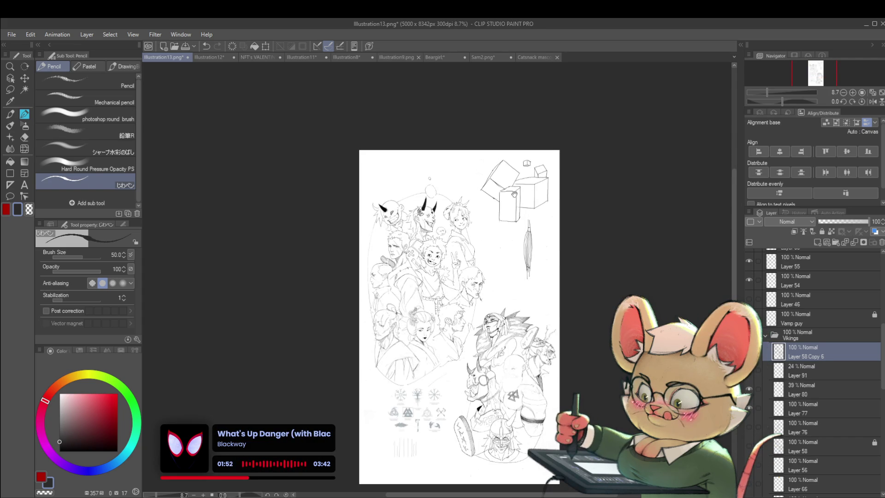
pyautogui.scroll(-1, 576, 239)
pyautogui.scroll(4, 575, 222)
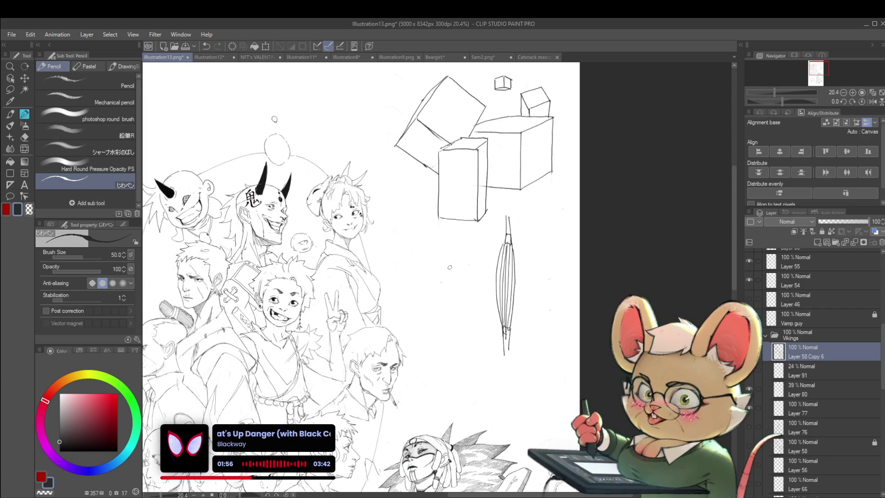
pyautogui.moveTo(410, 214); pyautogui.dragTo(434, 258)
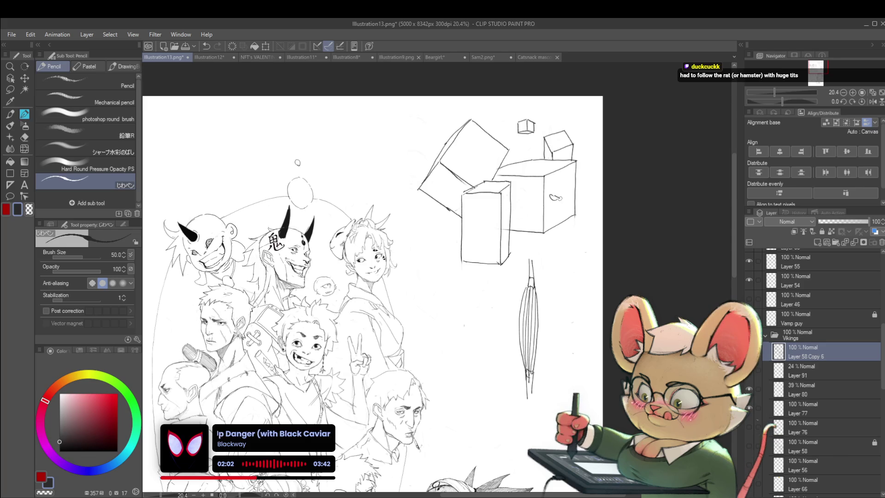
# Draw a small ringed shape beside the largest cube, then undo it and recent box strokes
pyautogui.moveTo(561, 198); pyautogui.dragTo(581, 218)
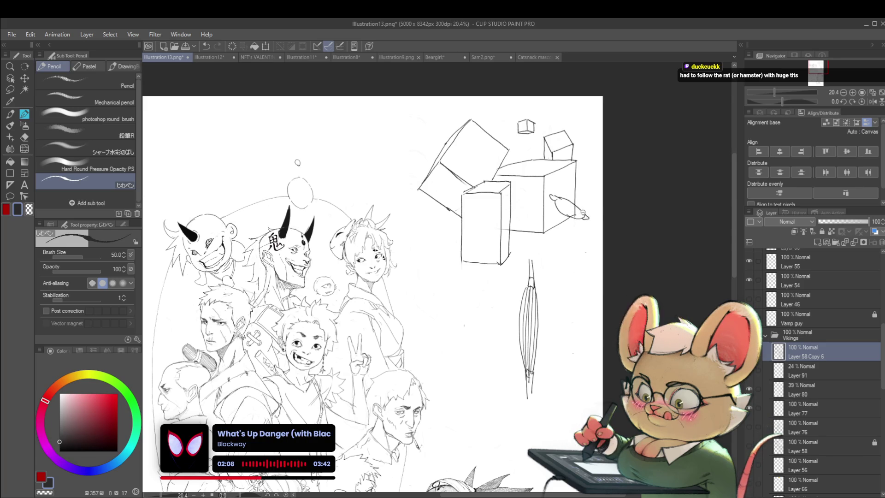
pyautogui.scroll(-3, 588, 214)
pyautogui.scroll(2, 586, 216)
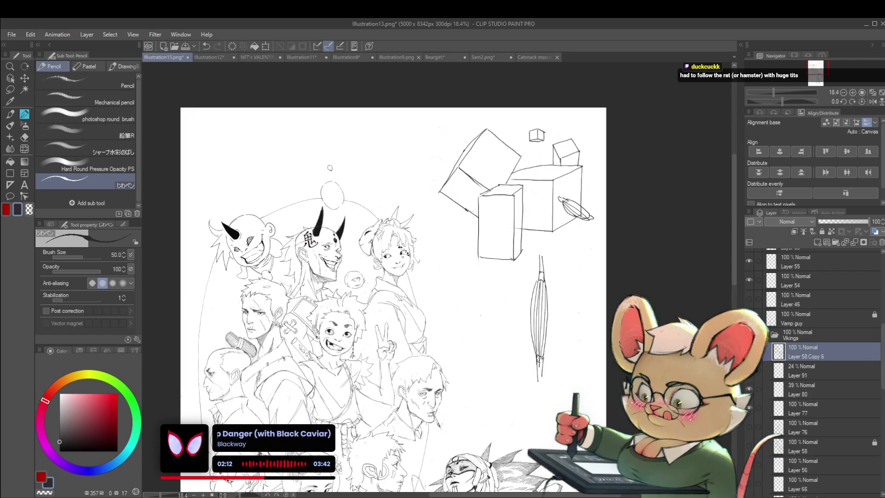
pyautogui.scroll(-3, 585, 213)
pyautogui.scroll(-1, 586, 213)
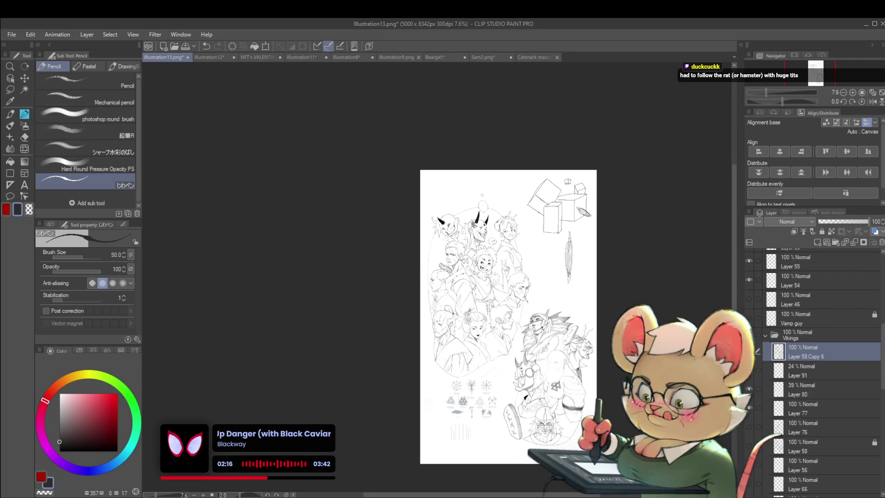
pyautogui.moveTo(615, 268); pyautogui.dragTo(614, 254)
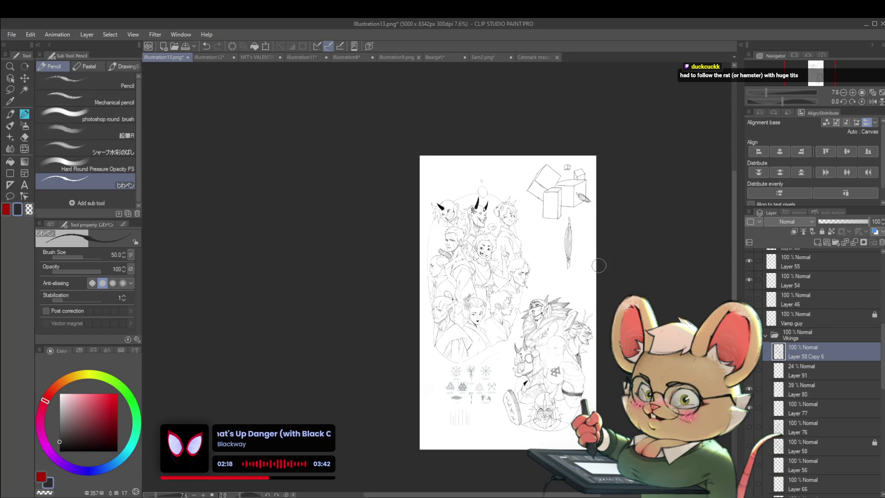
pyautogui.scroll(3, 574, 259)
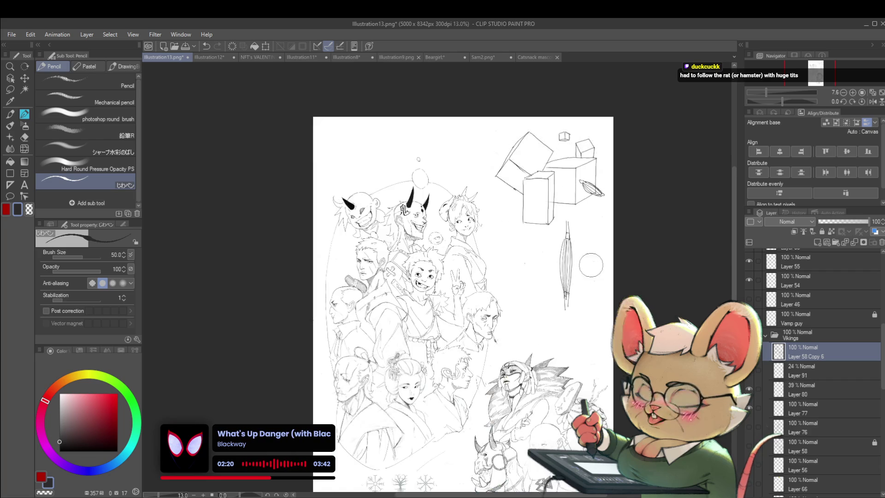
pyautogui.hotkey('ctrl', 'z')
pyautogui.hotkey('ctrl', 'z')
pyautogui.hotkey('ctrl', 'z')
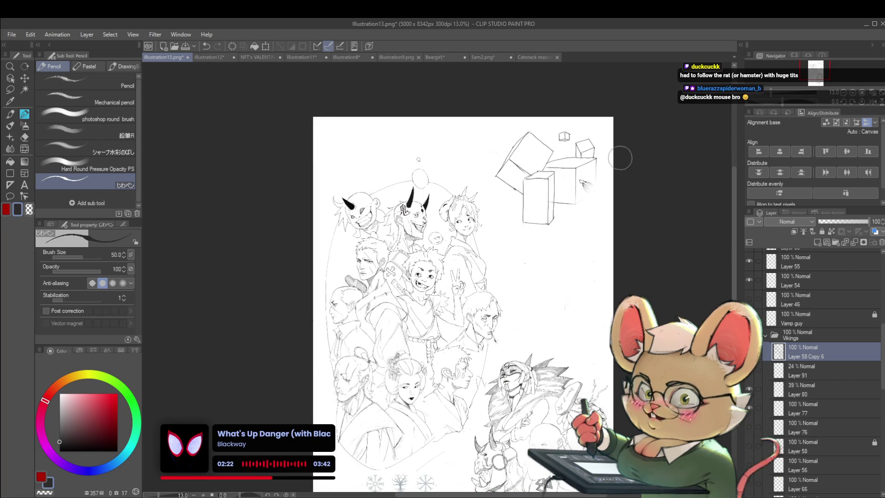
pyautogui.hotkey('ctrl', 'z')
pyautogui.hotkey('ctrl', 'z')
pyautogui.hotkey('ctrl', 'z')
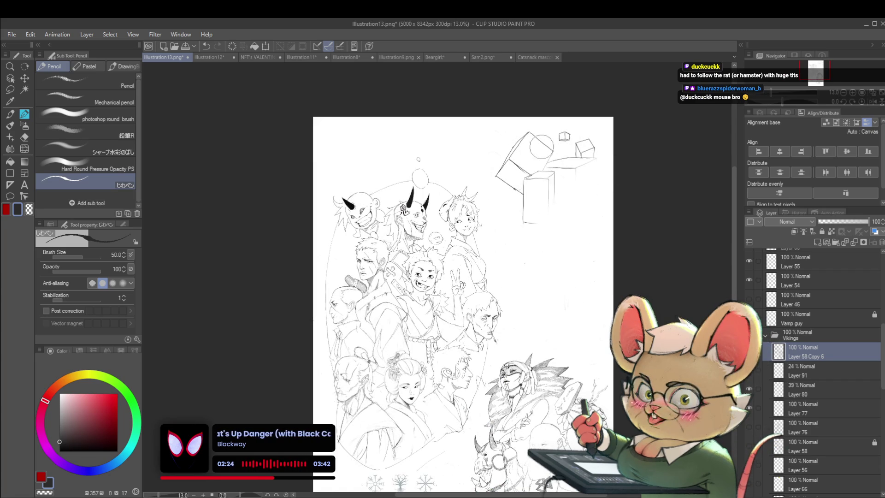
# Undo the last cube studies so the page's top-right corner is blank again
pyautogui.hotkey('ctrl', 'z')
pyautogui.hotkey('ctrl', 'z')
pyautogui.hotkey('ctrl', 'z')
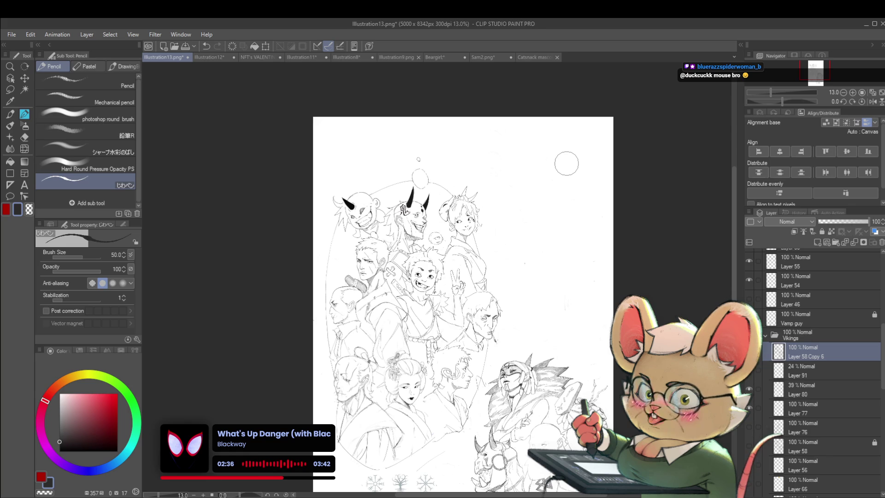
pyautogui.scroll(-3, 566, 163)
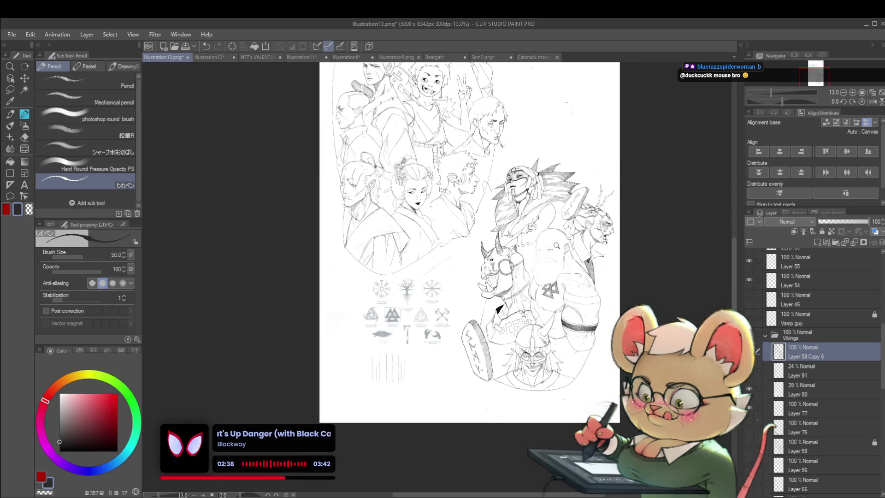
pyautogui.scroll(4, 622, 217)
pyautogui.scroll(2, 514, 228)
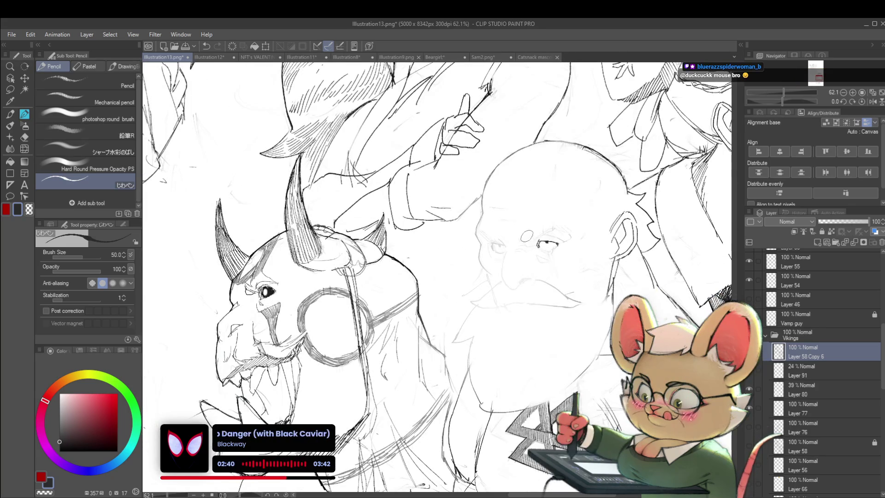
# Resize the pencil brush and draw an eyebrow above the bald viking's eye
pyautogui.press('[')
pyautogui.press('[')
pyautogui.press('[')
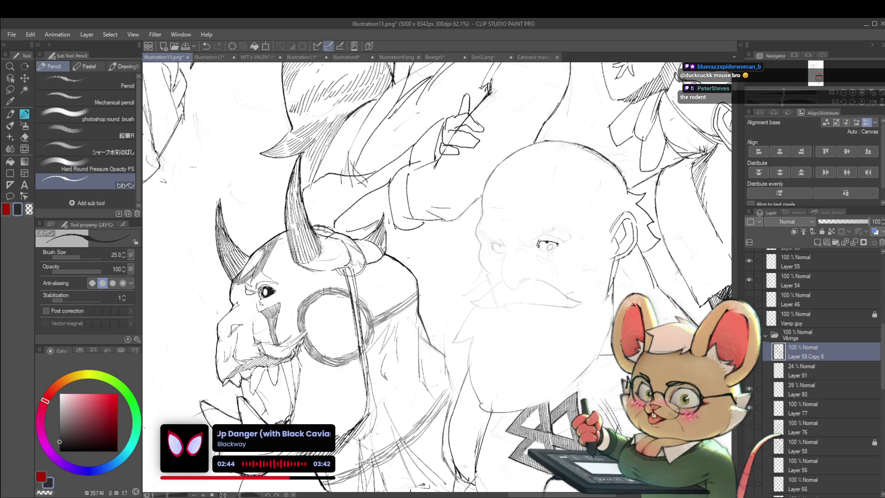
pyautogui.press(']')
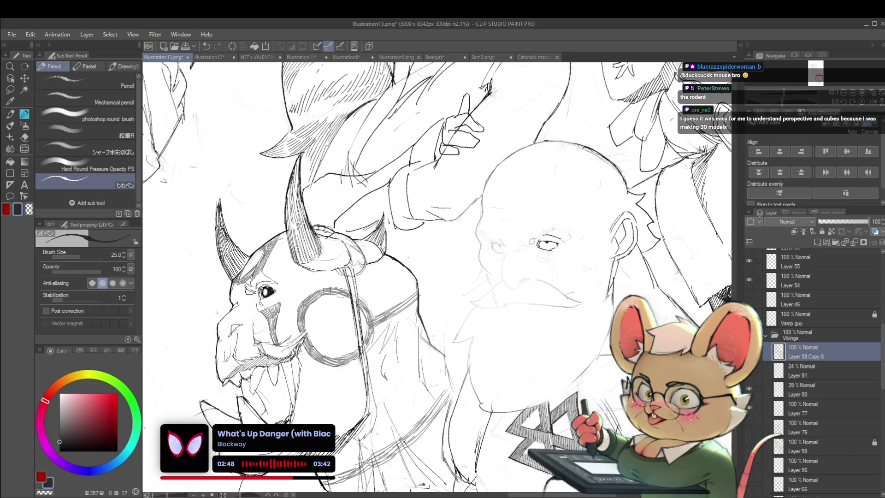
pyautogui.moveTo(524, 243); pyautogui.dragTo(535, 227)
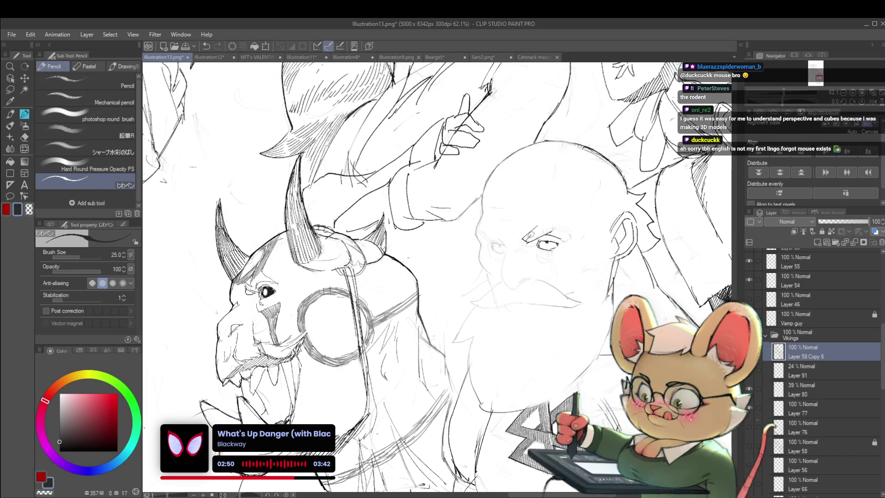
pyautogui.scroll(-2, 555, 222)
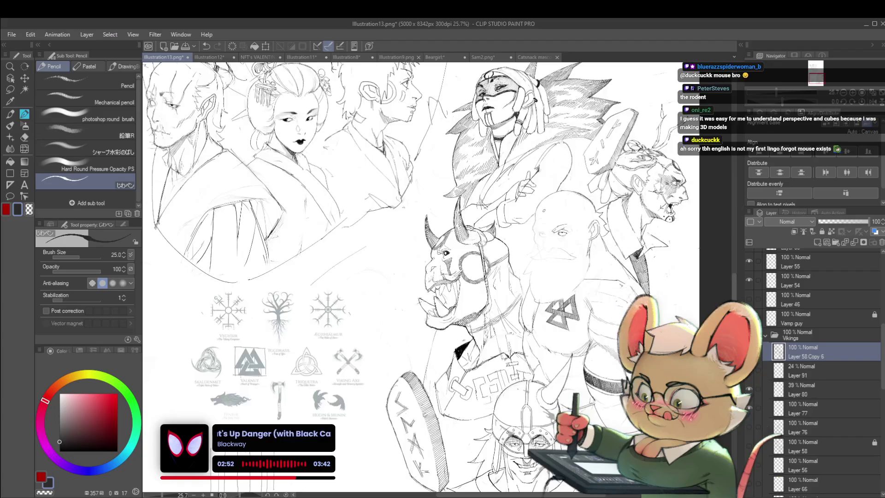
pyautogui.scroll(4, 477, 241)
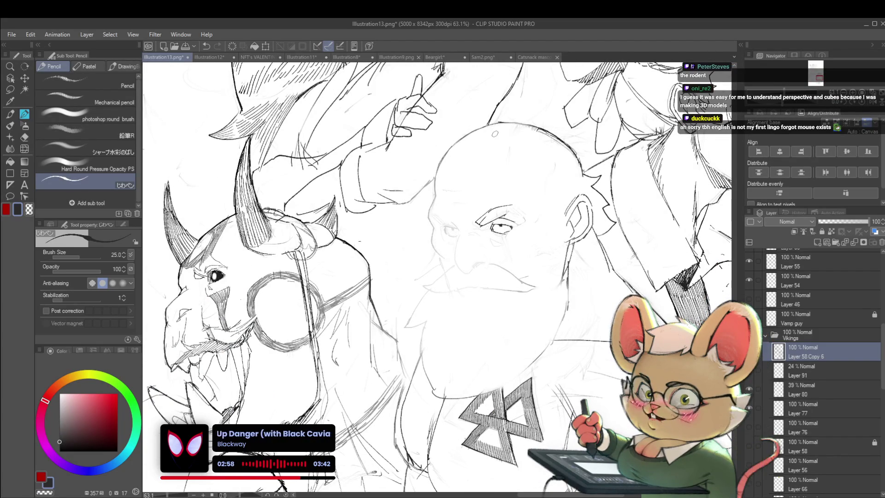
# Flip the canvas horizontally and refine the bald viking's brow and eye
pyautogui.press('h')
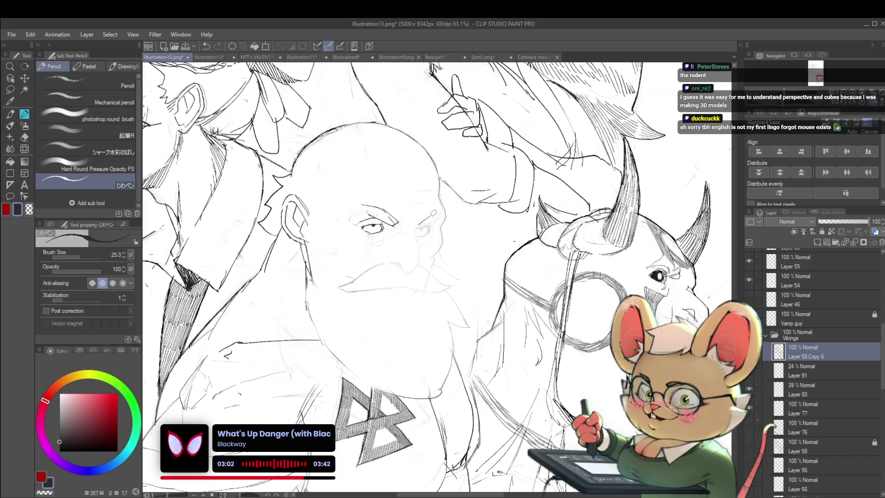
pyautogui.moveTo(432, 215)
pyautogui.mouseDown()
pyautogui.moveTo(443, 208)
pyautogui.moveTo(435, 218)
pyautogui.mouseUp()
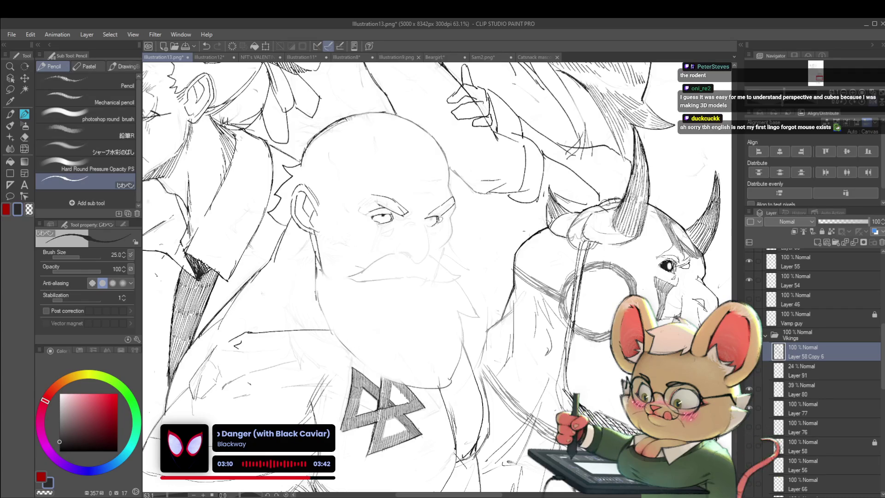
pyautogui.scroll(-5, 439, 220)
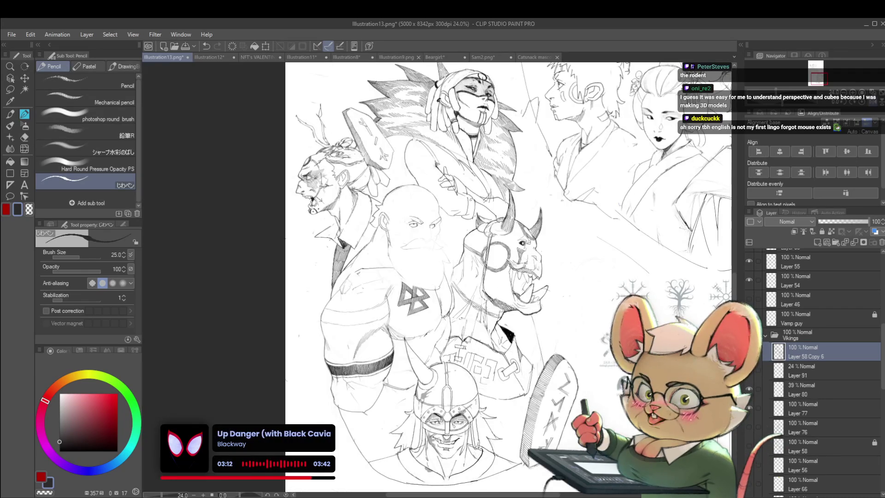
# Mirror the canvas view and draw a pencil line down the side of the bald viking's head
pyautogui.scroll(4, 440, 225)
pyautogui.scroll(-4, 417, 223)
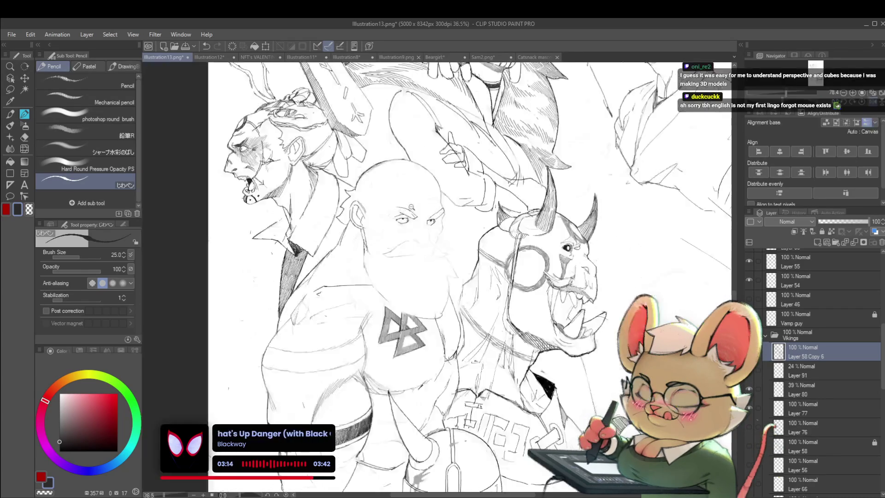
pyautogui.click(874, 104)
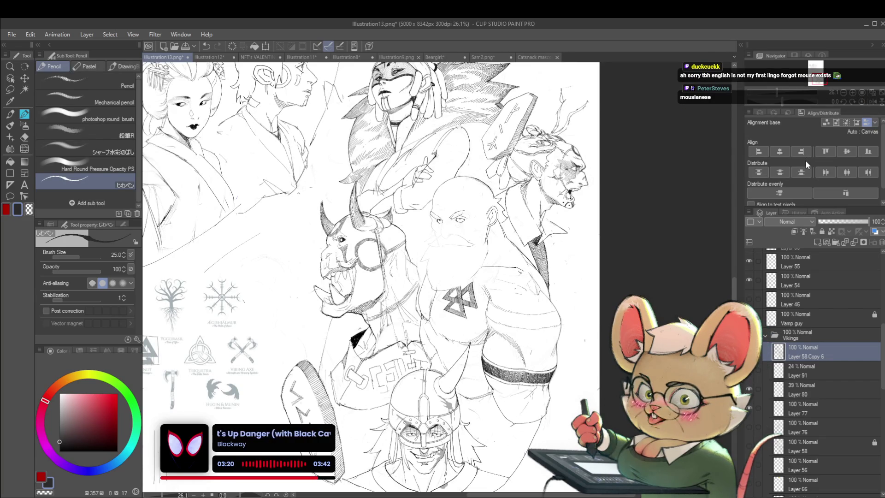
pyautogui.scroll(3, 484, 222)
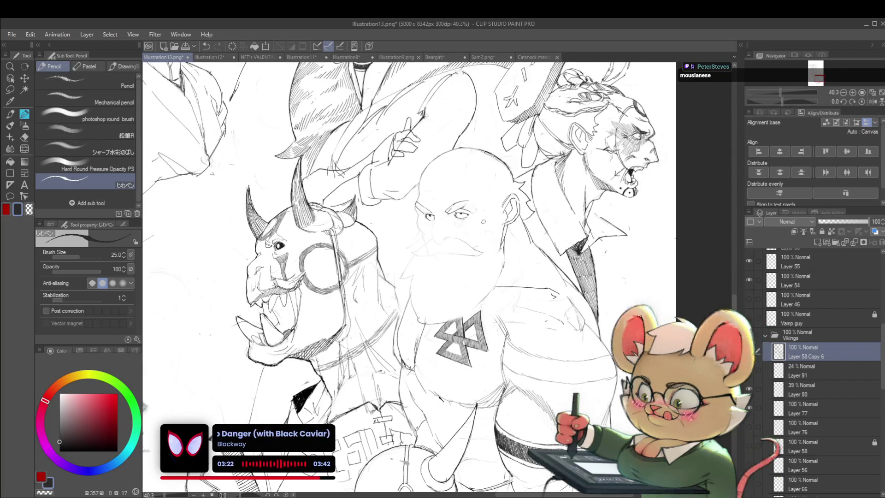
pyautogui.moveTo(460, 235); pyautogui.dragTo(489, 255)
pyautogui.scroll(2, 509, 204)
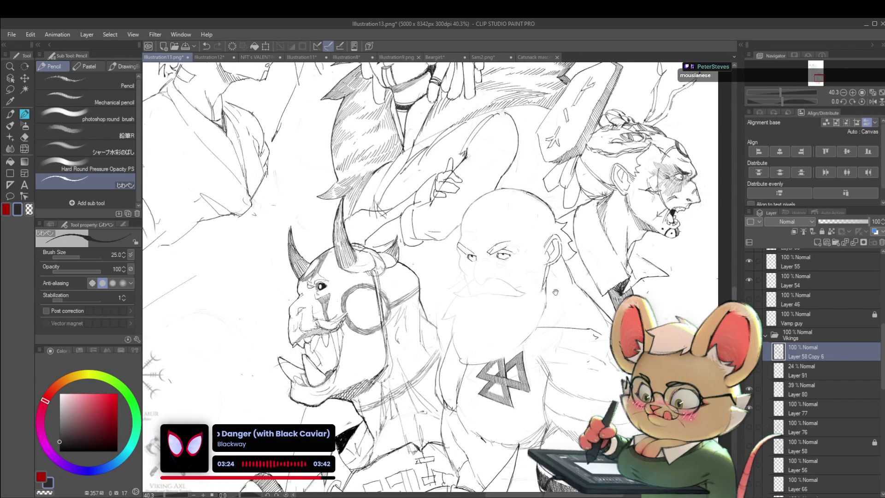
pyautogui.scroll(2, 473, 244)
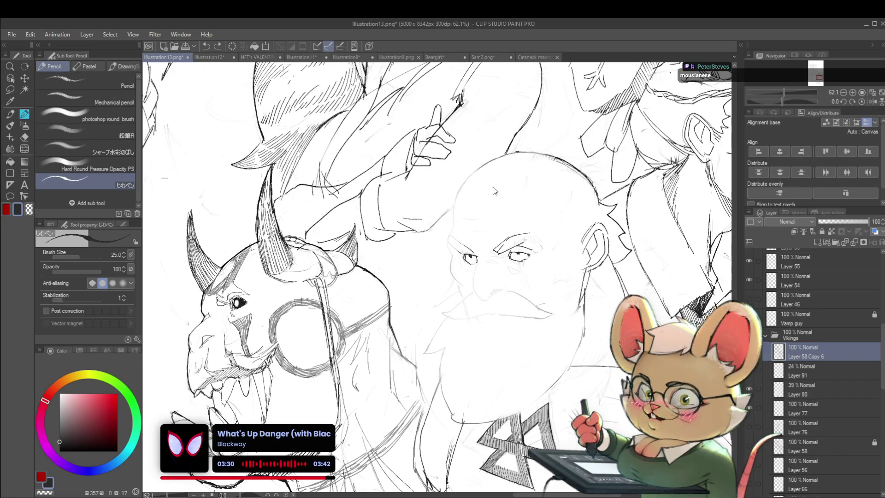
pyautogui.moveTo(464, 186); pyautogui.dragTo(443, 249)
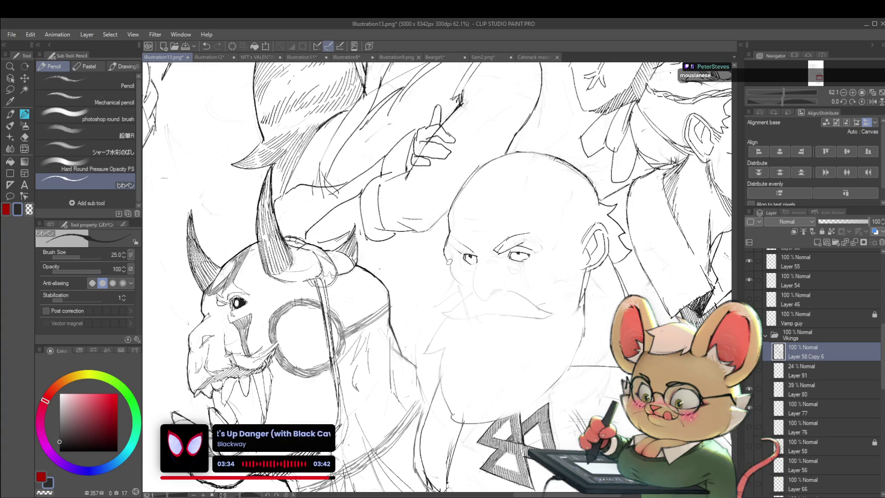
pyautogui.scroll(-5, 452, 268)
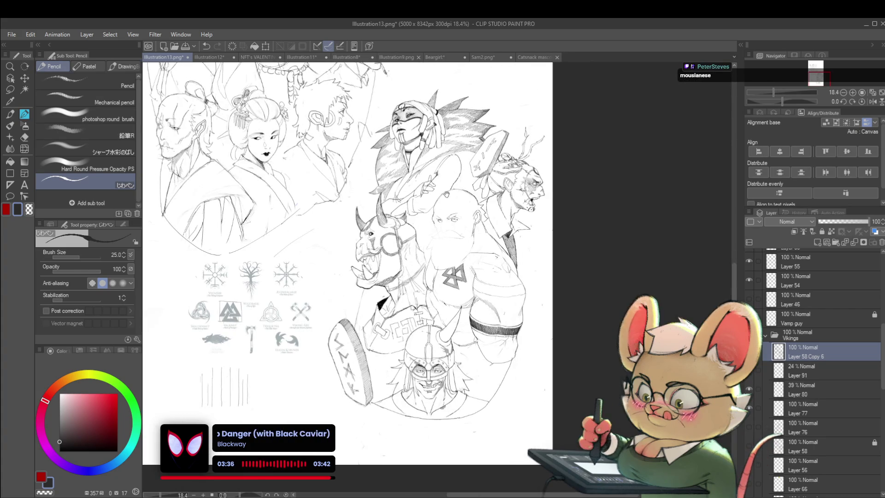
# Zoom in and out to review the bald viking's face
pyautogui.scroll(4, 448, 195)
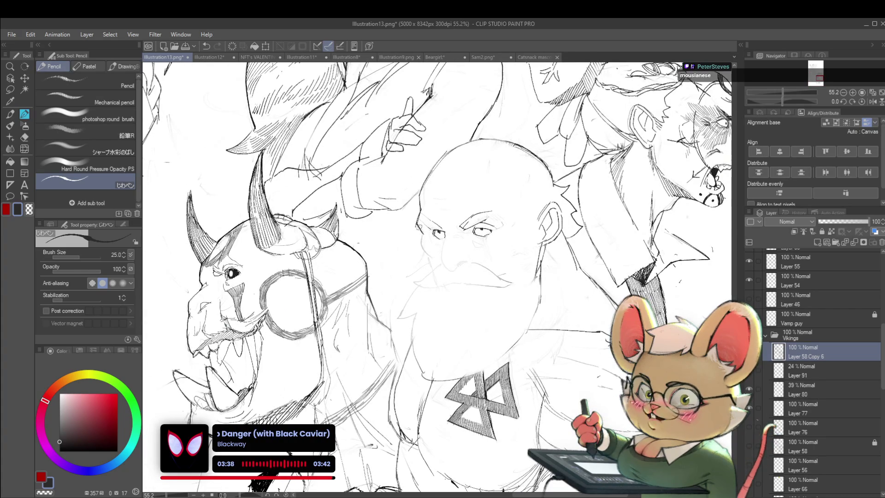
pyautogui.scroll(-4, 426, 226)
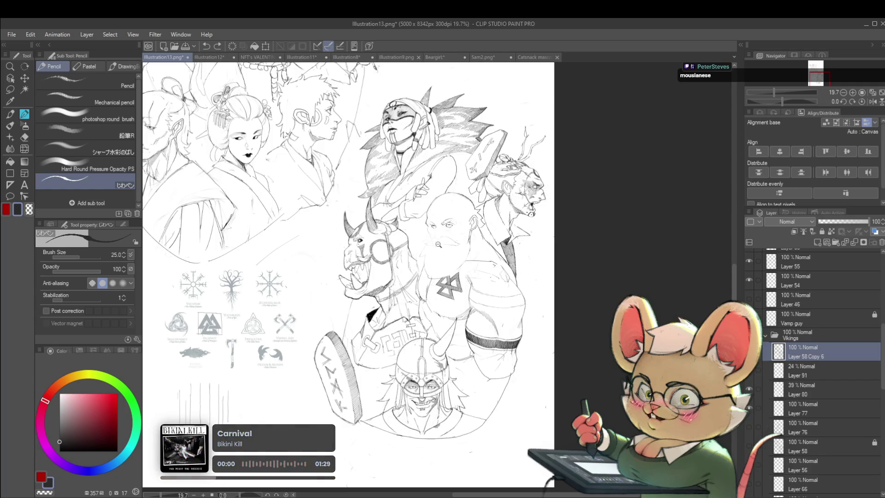
pyautogui.scroll(5, 424, 179)
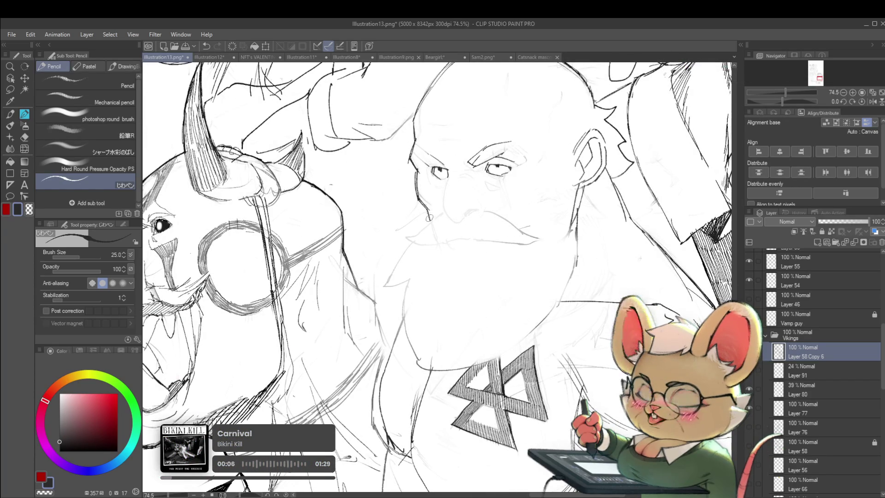
pyautogui.scroll(-4, 429, 215)
pyautogui.scroll(-1, 492, 199)
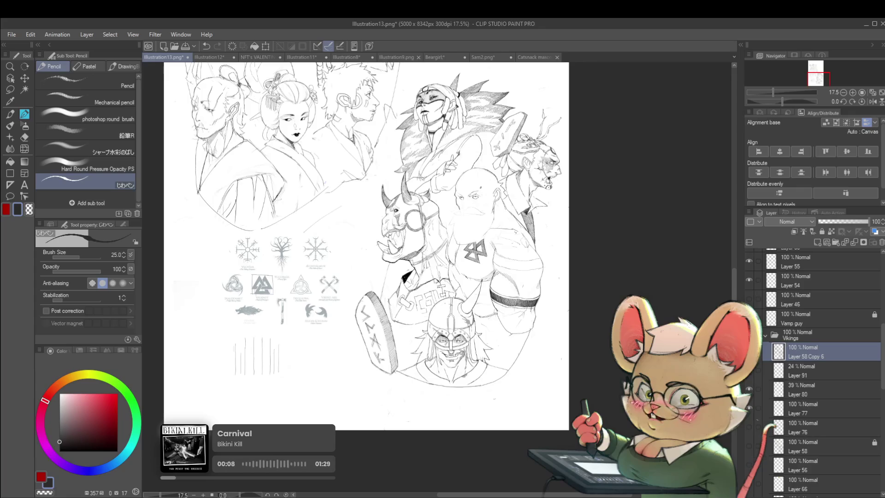
pyautogui.scroll(3, 470, 204)
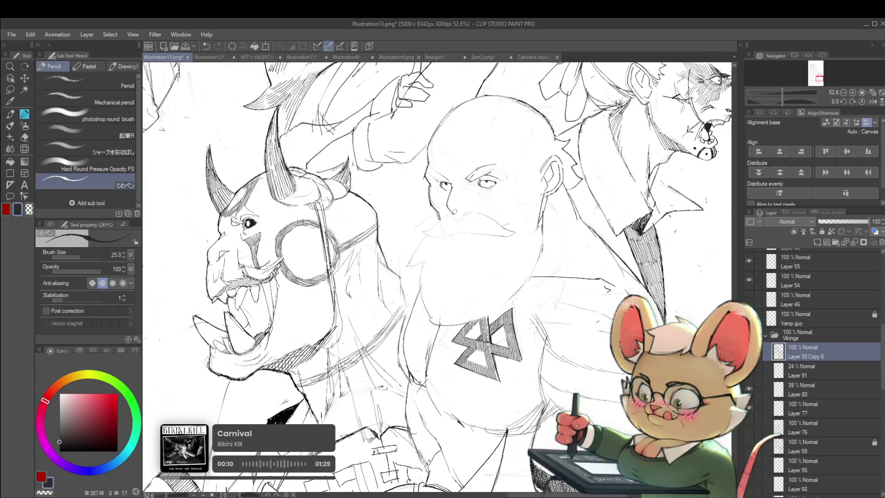
pyautogui.scroll(-3, 482, 197)
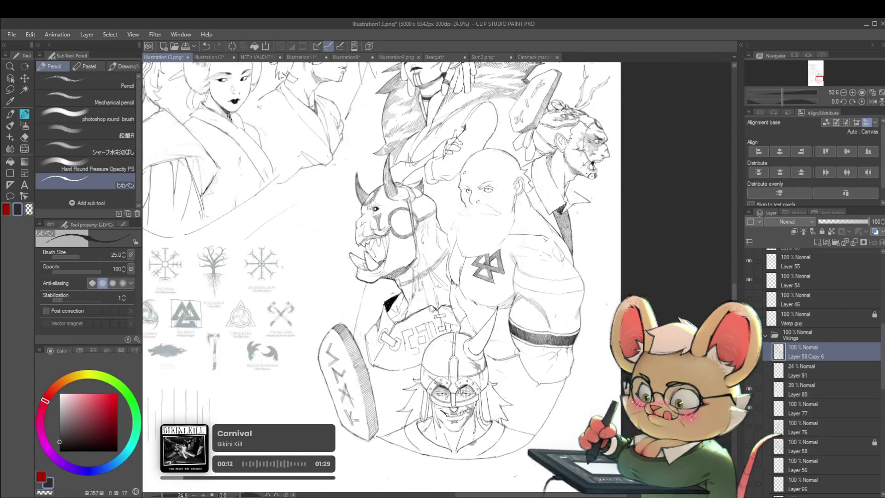
pyautogui.scroll(4, 478, 199)
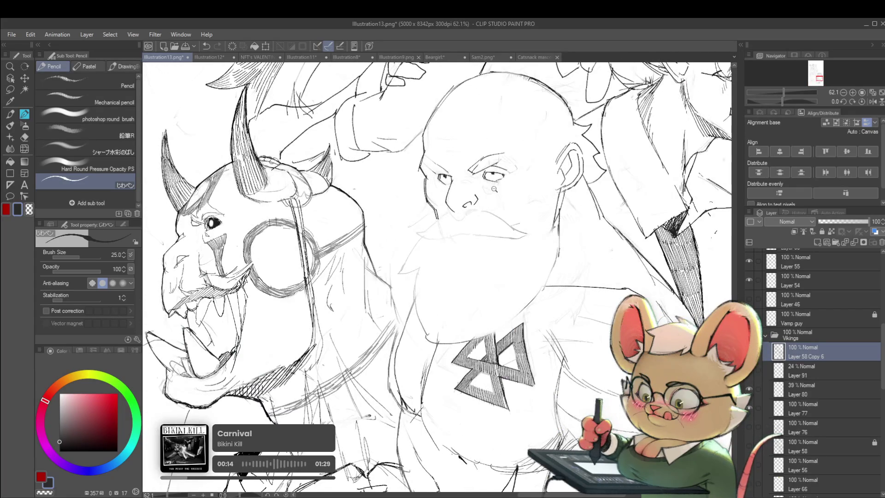
pyautogui.scroll(-2, 493, 186)
# Mirror the canvas view and undo the short stroke beside the nose
pyautogui.click(873, 101)
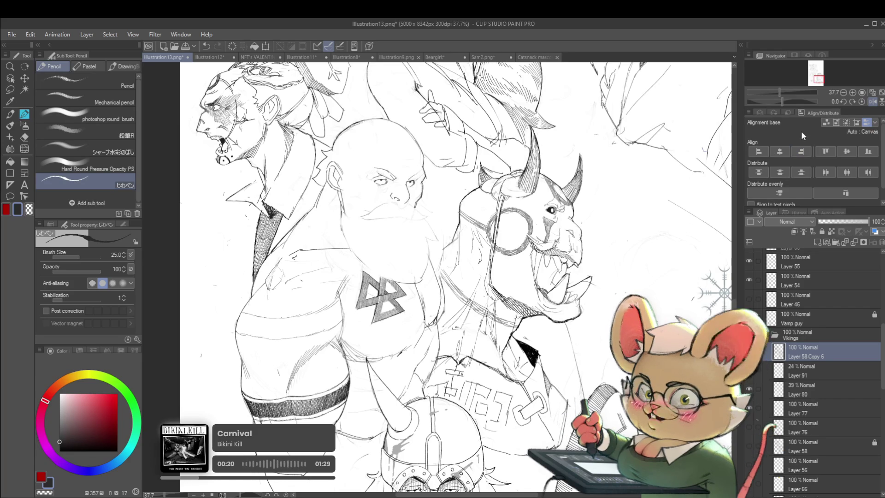
pyautogui.scroll(3, 375, 191)
pyautogui.hotkey('ctrl', 'z')
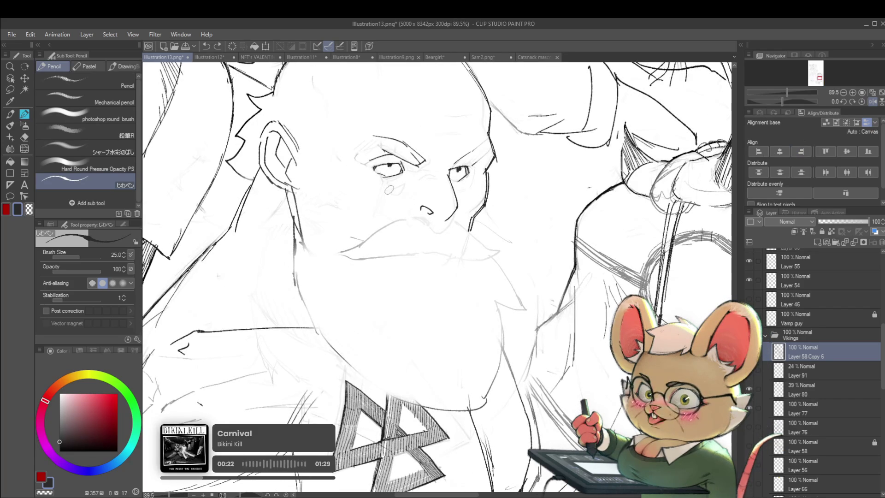
# Mirror the view and pencil a short stroke at the nose bridge between the viking's eyes
pyautogui.scroll(-3, 406, 185)
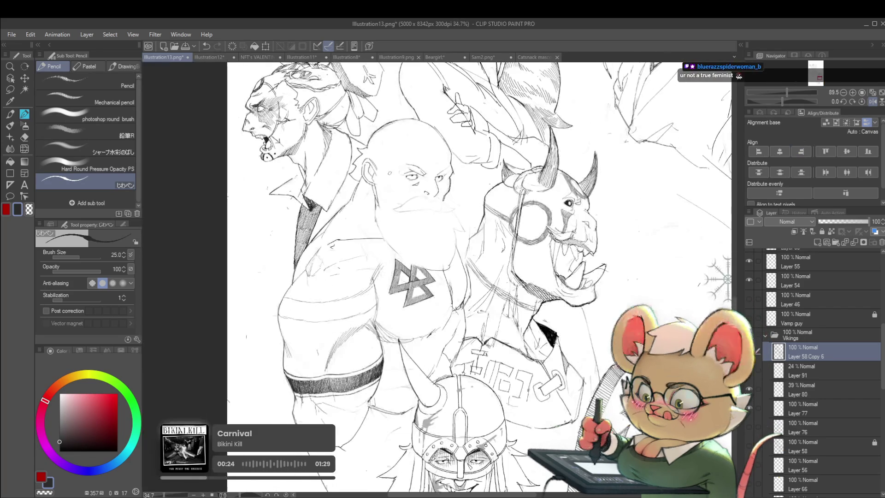
pyautogui.click(872, 103)
pyautogui.scroll(5, 482, 159)
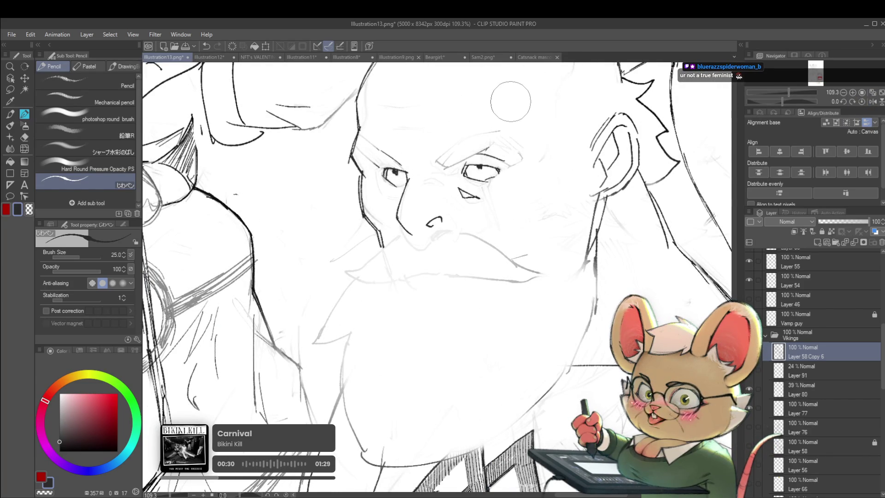
pyautogui.moveTo(427, 180); pyautogui.dragTo(437, 179)
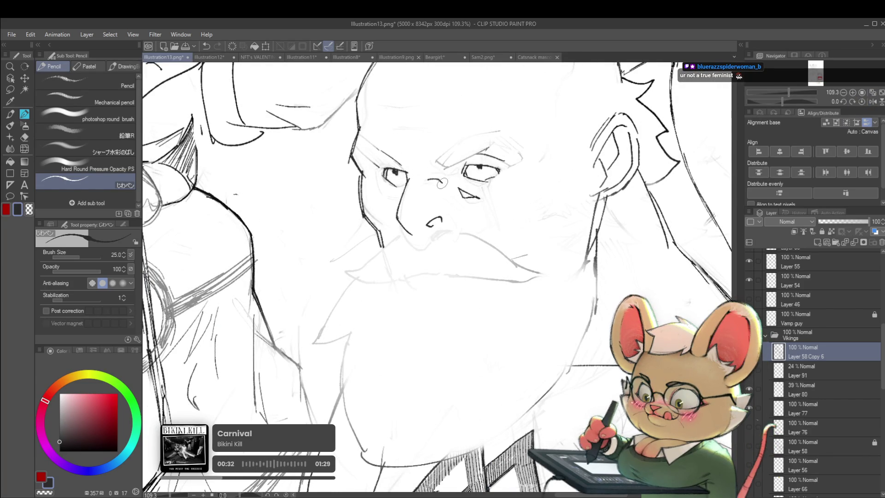
pyautogui.scroll(-7, 436, 172)
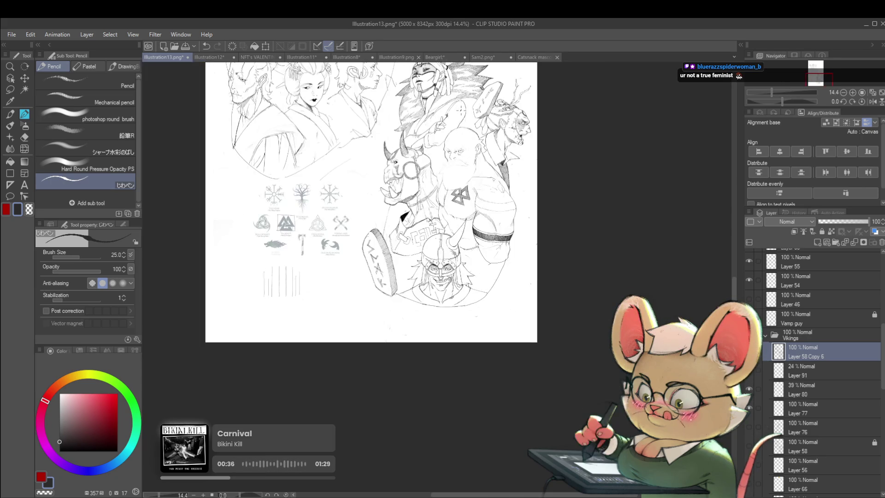
# Zoom out to the full illustration and flip the canvas view horizontally
pyautogui.scroll(2, 460, 151)
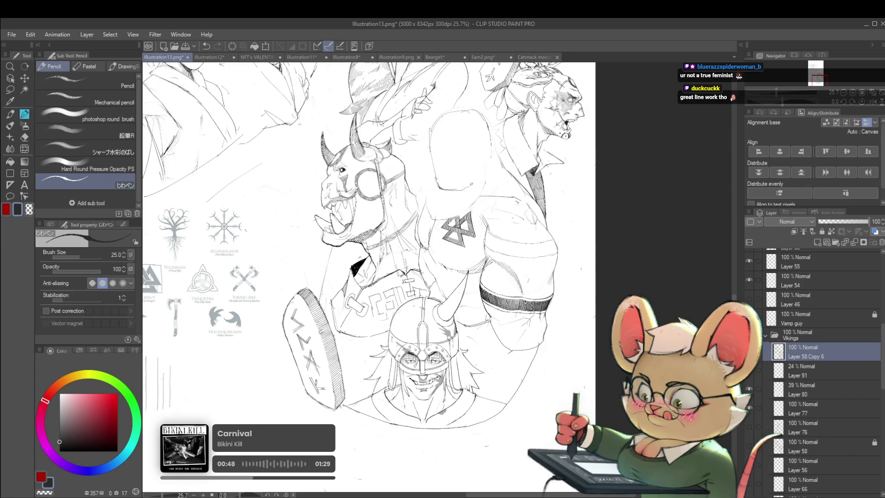
pyautogui.scroll(-3, 474, 149)
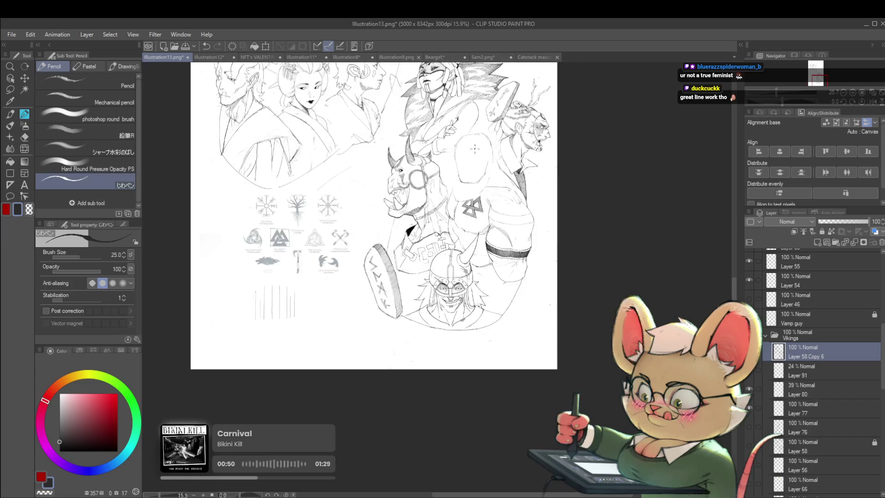
pyautogui.click(873, 101)
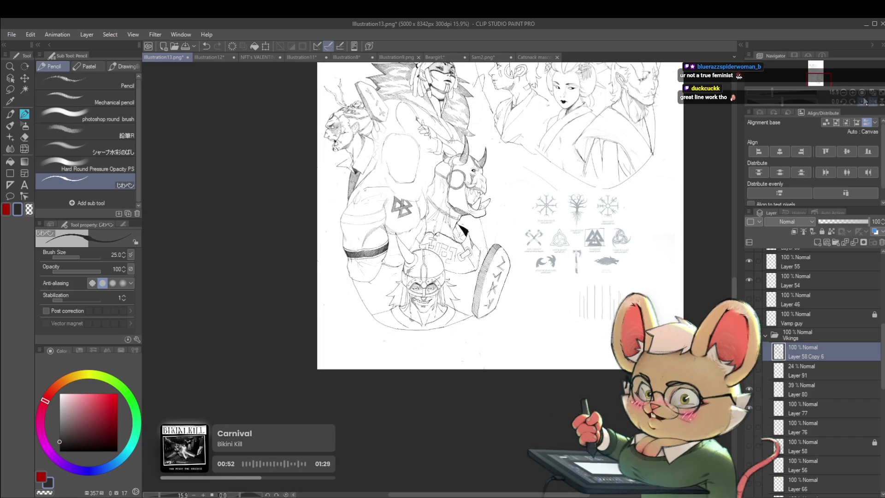
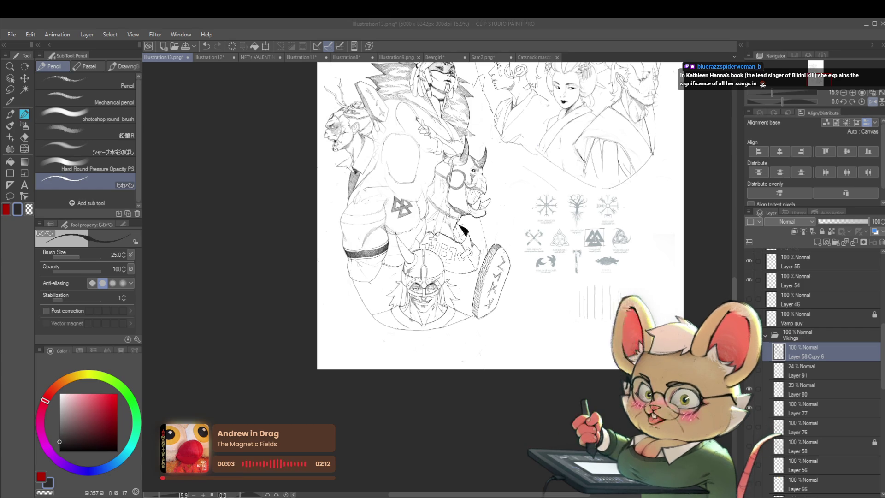
# Mirror the canvas view, zoom in, and add a small pencil mark to the sketch
pyautogui.click(875, 108)
pyautogui.click(872, 101)
pyautogui.scroll(3, 406, 205)
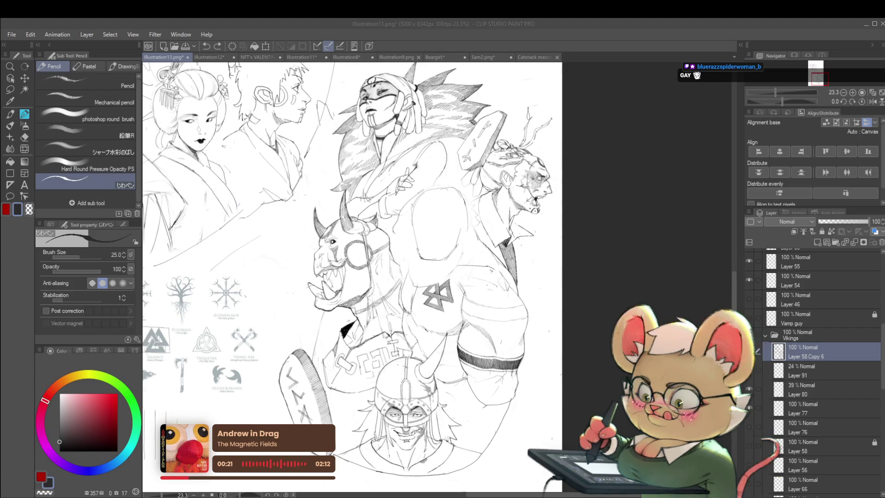
pyautogui.click(395, 224)
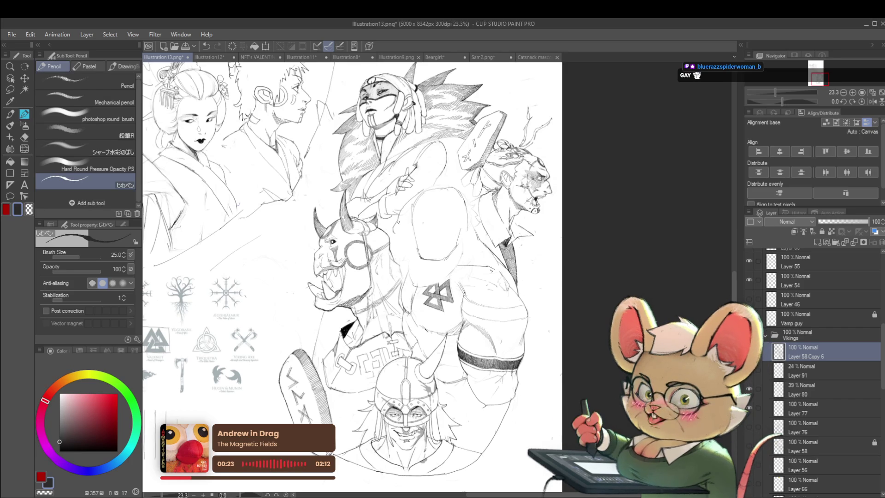
pyautogui.click(395, 225)
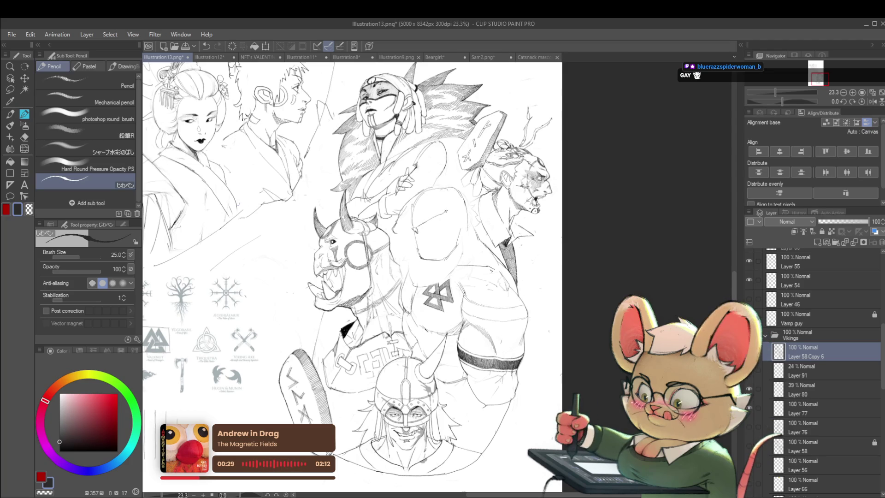
# Undo the small stroke and add a new empty Layer 96 in the Vikings folder
pyautogui.scroll(-3, 446, 210)
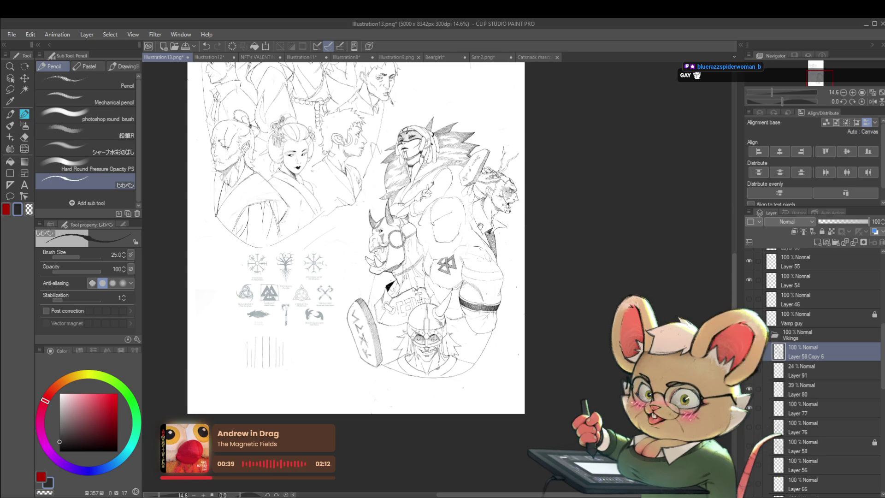
pyautogui.scroll(2, 485, 226)
pyautogui.scroll(-1, 517, 247)
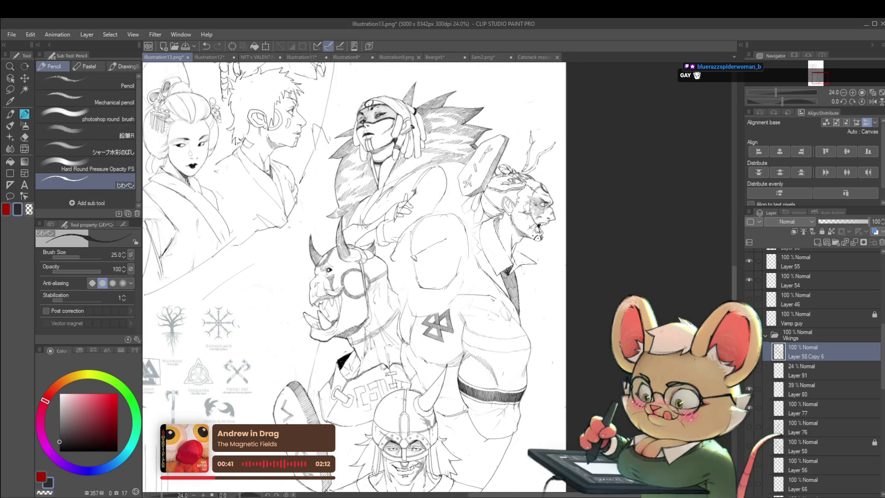
pyautogui.hotkey('ctrl', 'z')
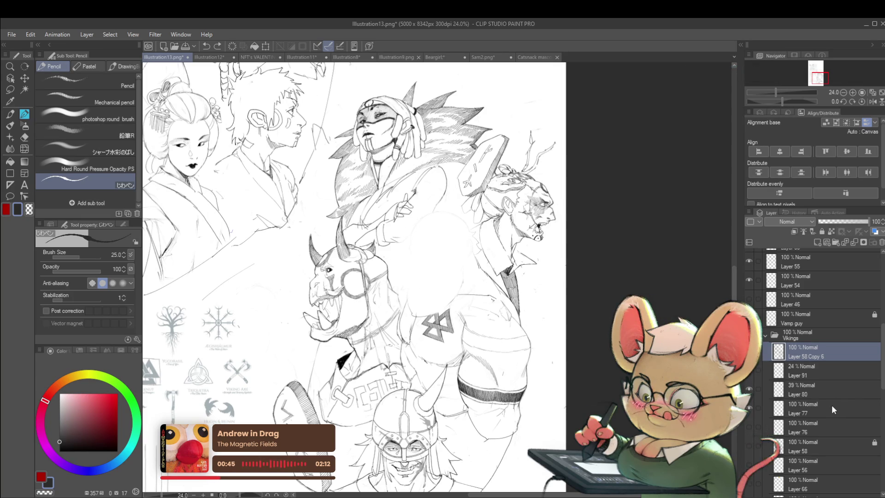
pyautogui.hotkey('ctrl', 'shift', 'n')
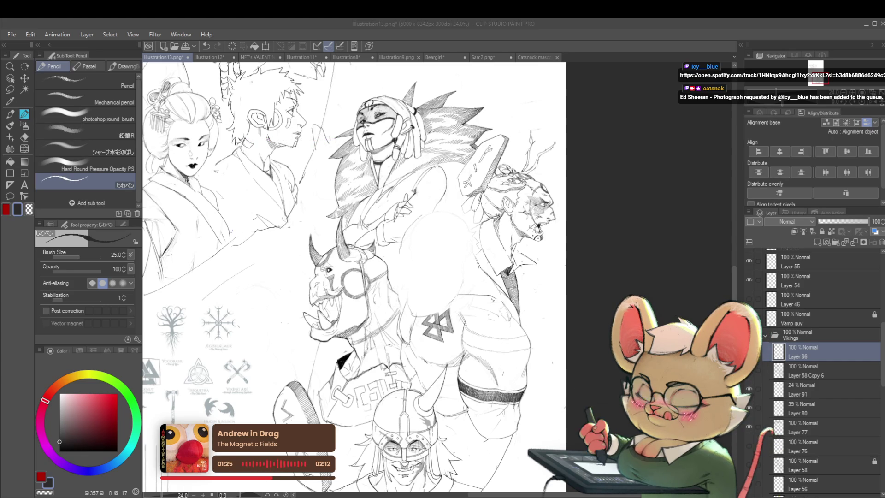
# Paste the bear-headdress reference photo right of the samurai group and enlarge it to about 147%
pyautogui.hotkey('ctrl', '-')
pyautogui.hotkey('ctrl', 'v')
pyautogui.hotkey('ctrl', 't')
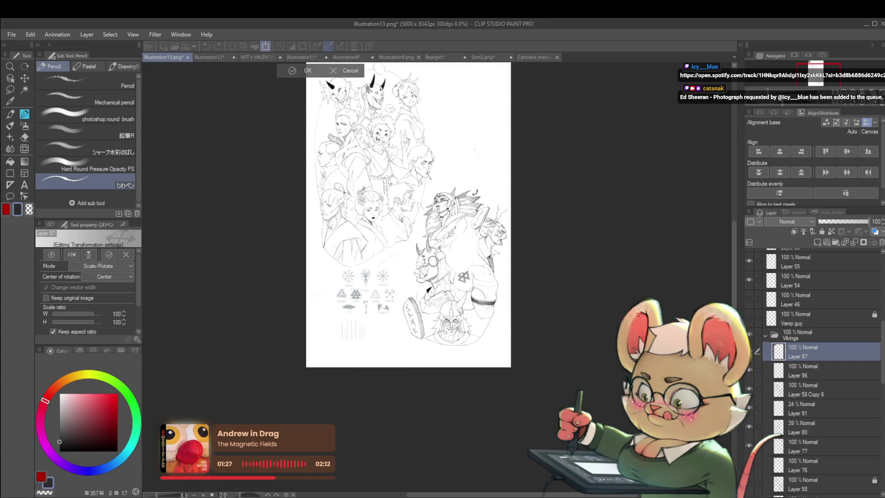
pyautogui.moveTo(360, 170)
pyautogui.mouseDown()
pyautogui.moveTo(547, 254)
pyautogui.moveTo(539, 288)
pyautogui.moveTo(532, 250)
pyautogui.mouseUp()
pyautogui.scroll(3, 507, 249)
pyautogui.scroll(-2, 534, 268)
pyautogui.press('Return')
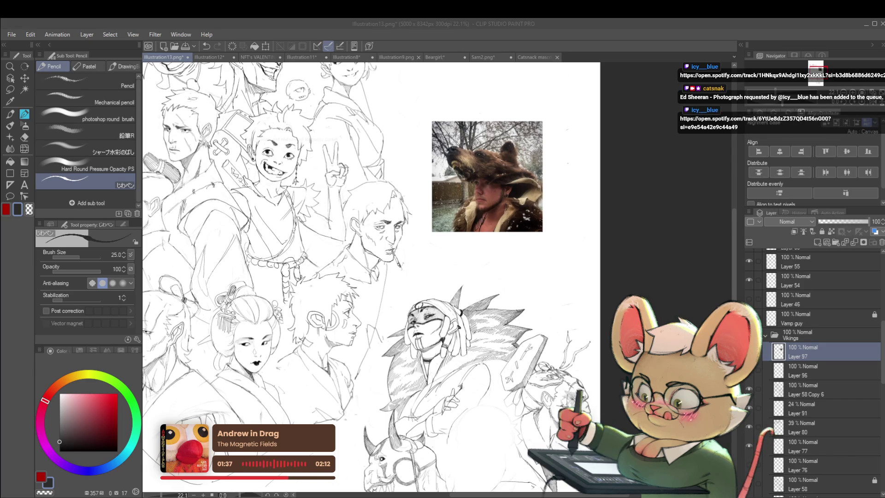
# Pan the viking group higher into view and select Layer 96 for drawing
pyautogui.hotkey('alt', 'Tab')
pyautogui.moveTo(573, 322); pyautogui.dragTo(568, 246)
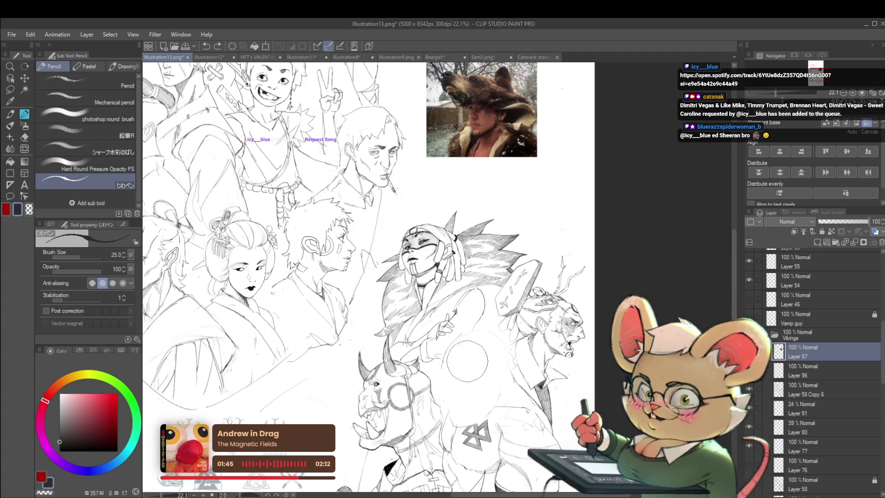
pyautogui.click(806, 369)
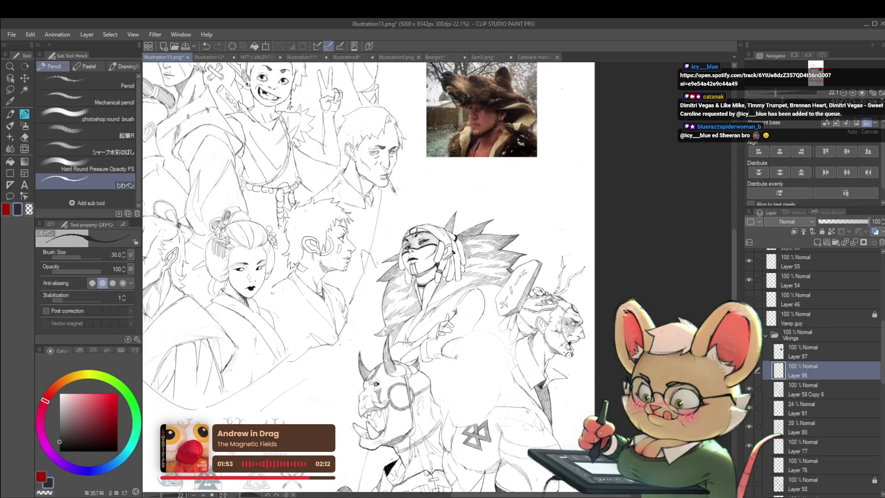
# Sketch faint pencil lines among the viking figures on Layer 96, then add Layer 98
pyautogui.moveTo(447, 354); pyautogui.dragTo(468, 359)
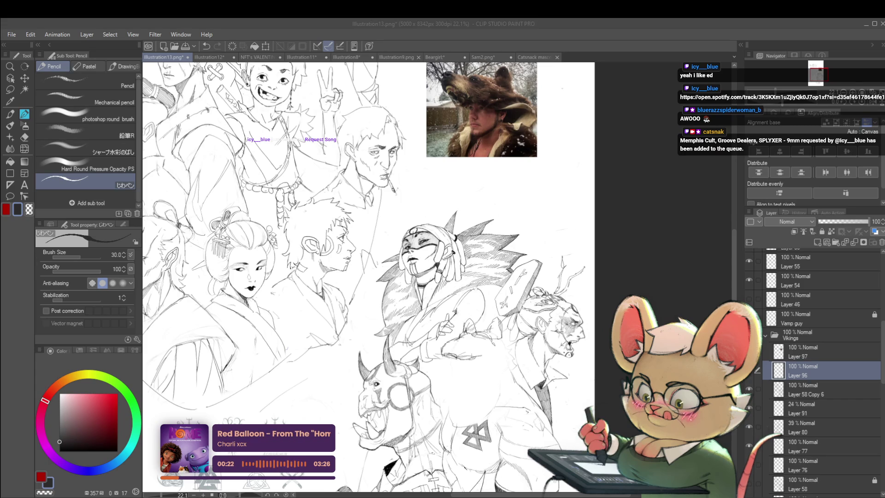
pyautogui.hotkey('ctrl', 'shift', 'n')
pyautogui.scroll(-1, 555, 216)
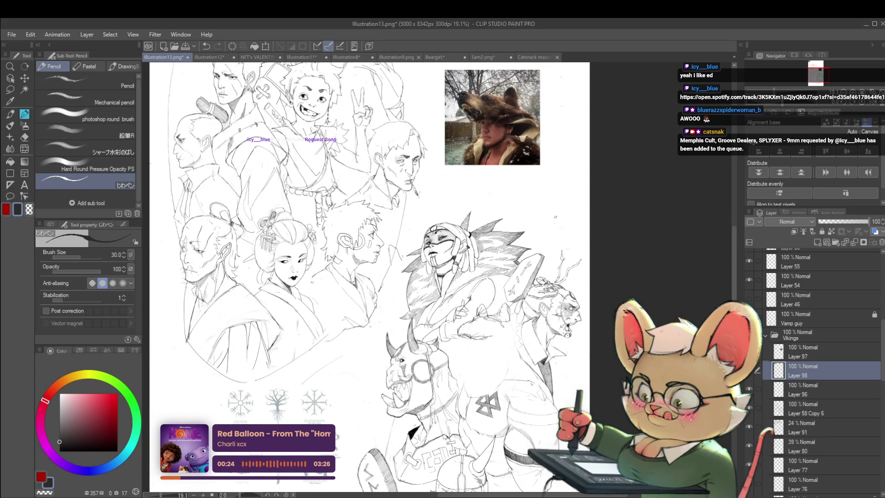
# Move the brown bear photo below the headdress photo and flip it horizontally
pyautogui.hotkey('ctrl', 't')
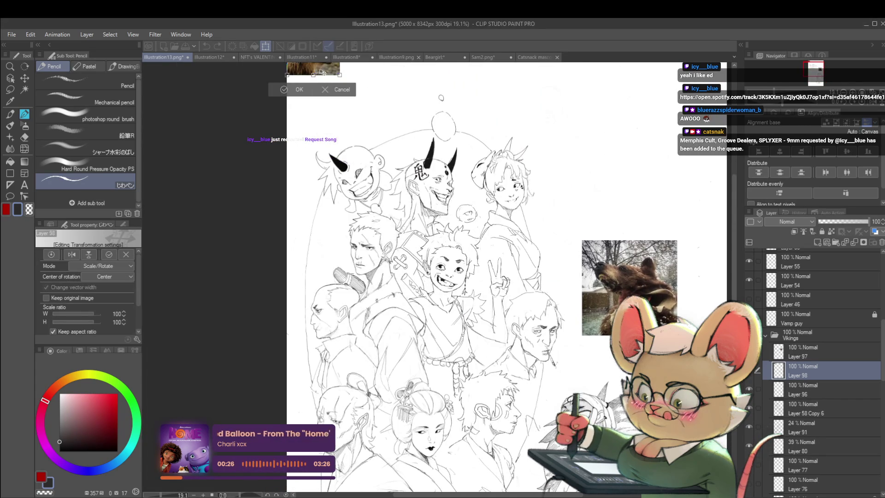
pyautogui.moveTo(321, 72)
pyautogui.mouseDown()
pyautogui.moveTo(507, 207)
pyautogui.moveTo(553, 259)
pyautogui.moveTo(590, 220)
pyautogui.mouseUp()
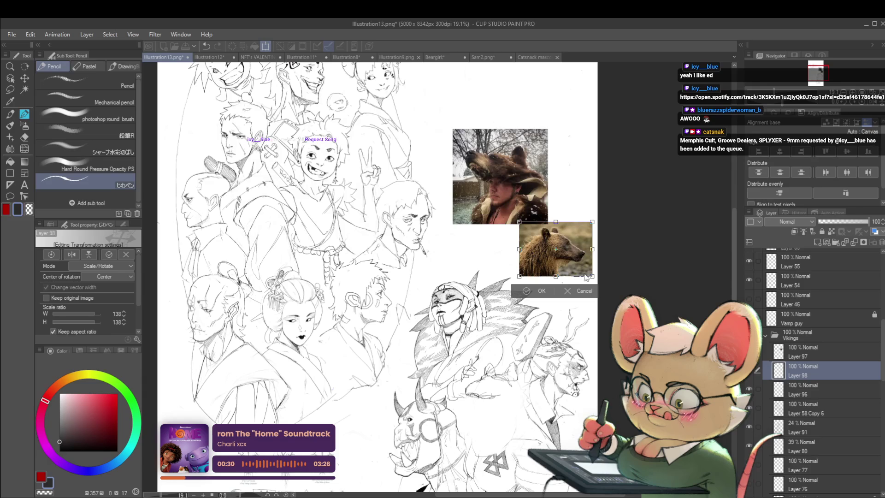
pyautogui.press('h')
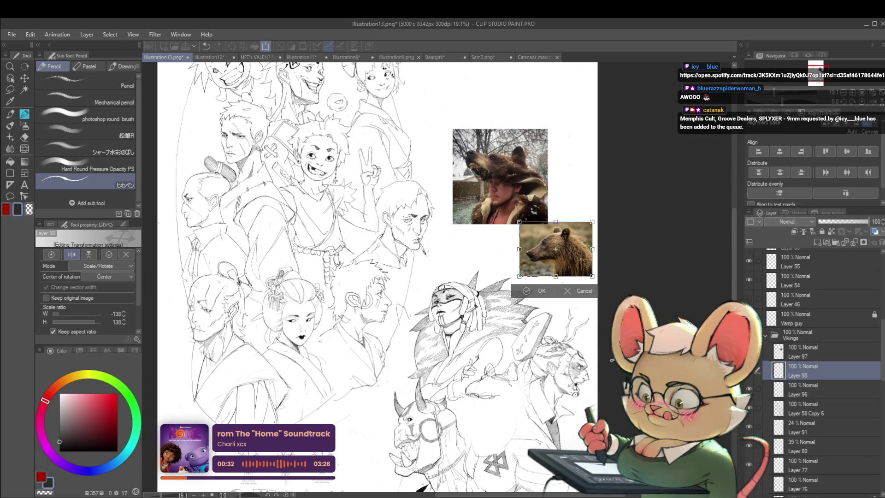
pyautogui.press('Return')
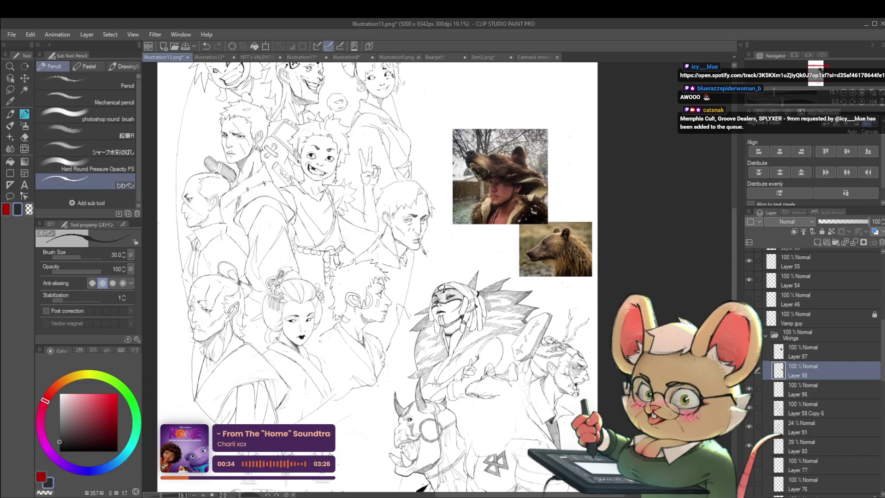
# On Layer 96, rough in a bear's head in pencil under the crossed-arms viking woman
pyautogui.click(793, 408)
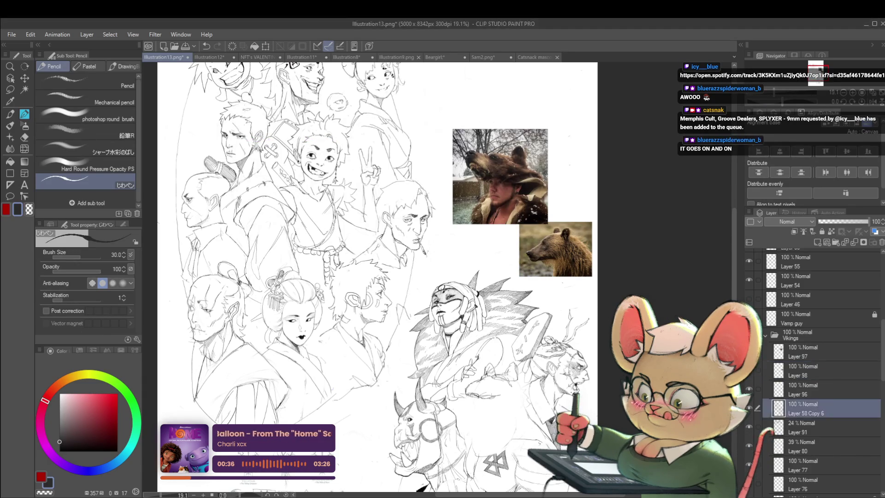
pyautogui.click(784, 386)
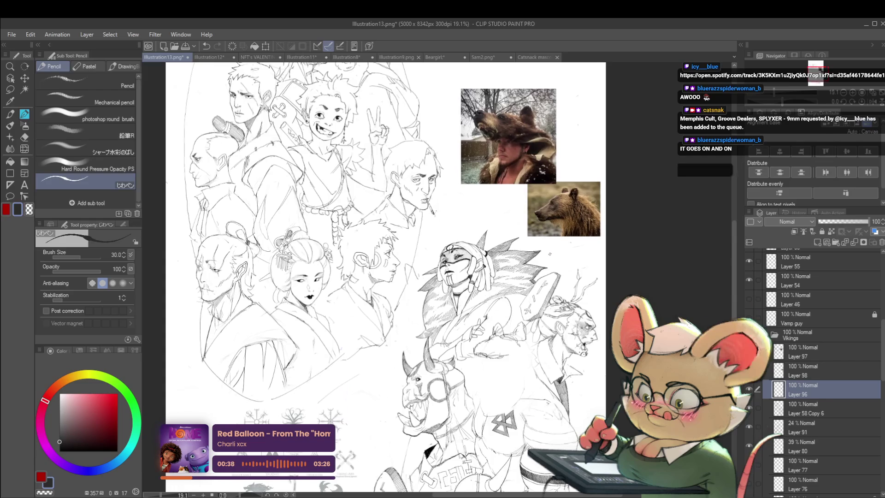
pyautogui.scroll(-3, 387, 276)
pyautogui.scroll(3, 387, 276)
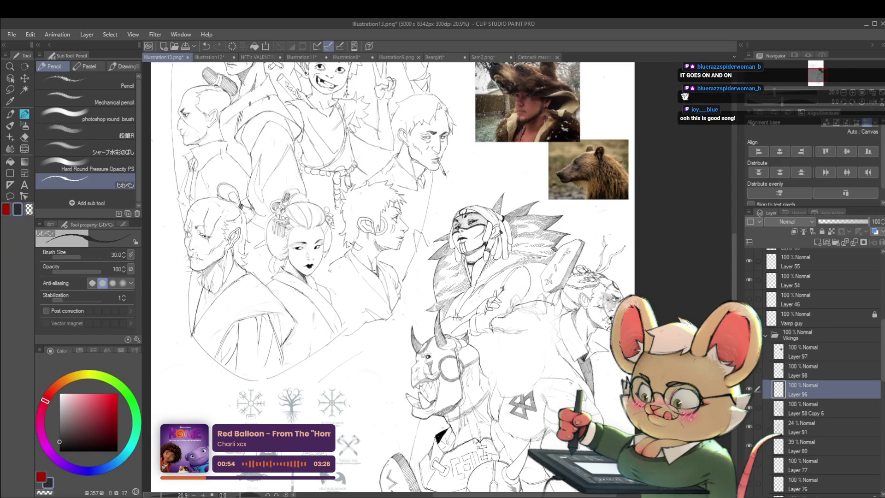
pyautogui.moveTo(519, 330)
pyautogui.mouseDown()
pyautogui.moveTo(509, 320)
pyautogui.moveTo(486, 330)
pyautogui.mouseUp()
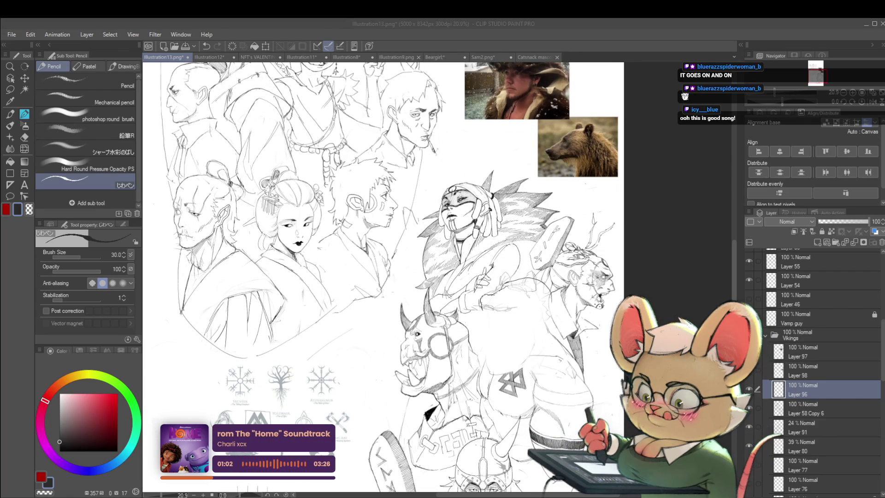
pyautogui.click(496, 279)
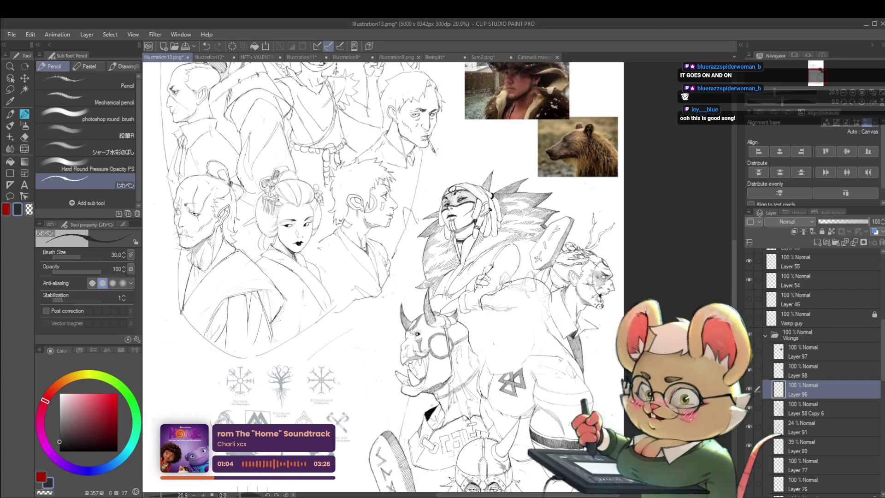
pyautogui.moveTo(482, 304); pyautogui.dragTo(511, 310)
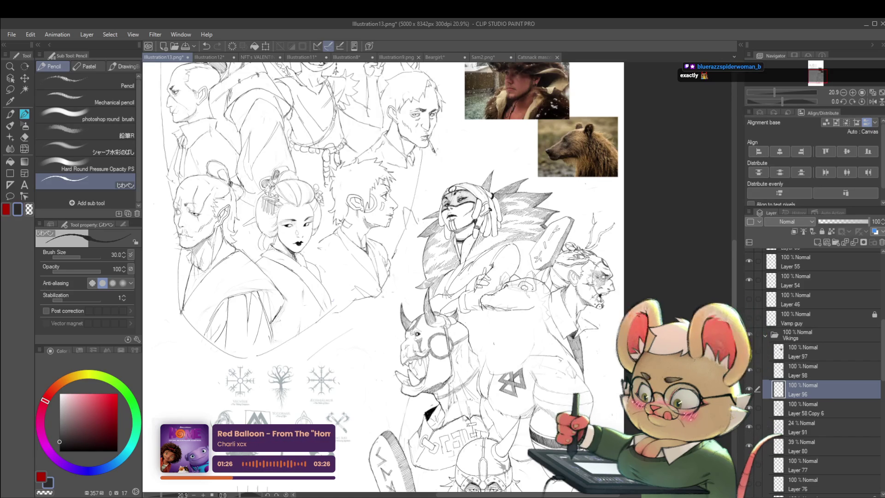
pyautogui.hotkey('ctrl', '-')
pyautogui.hotkey('ctrl', '-')
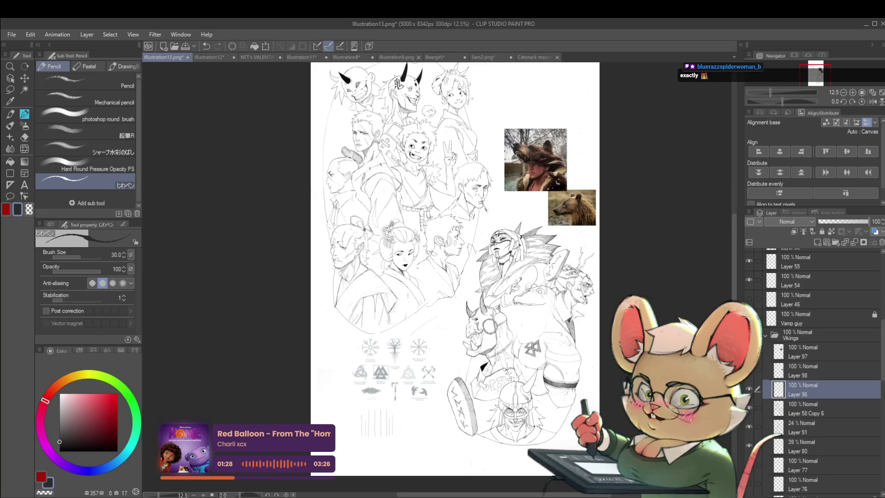
# Check the bear sketch in a mirrored view and add a short pencil stroke to it
pyautogui.scroll(2, 526, 303)
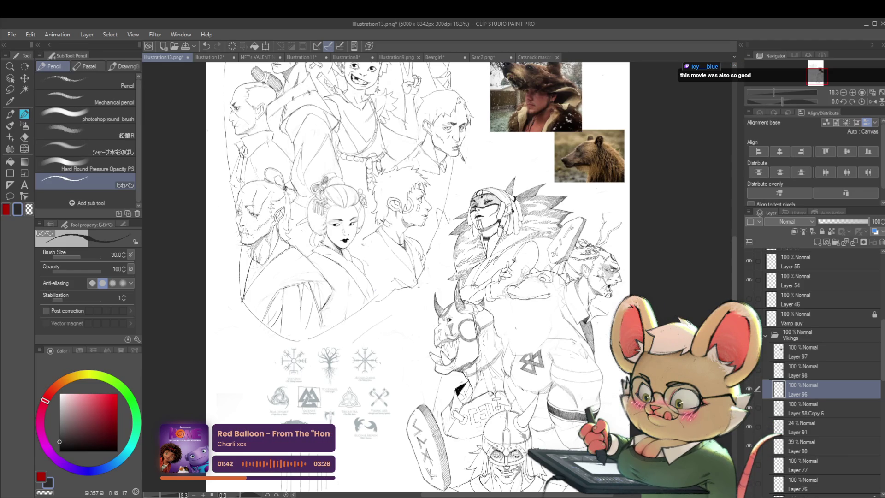
pyautogui.scroll(-3, 418, 277)
pyautogui.scroll(3, 435, 276)
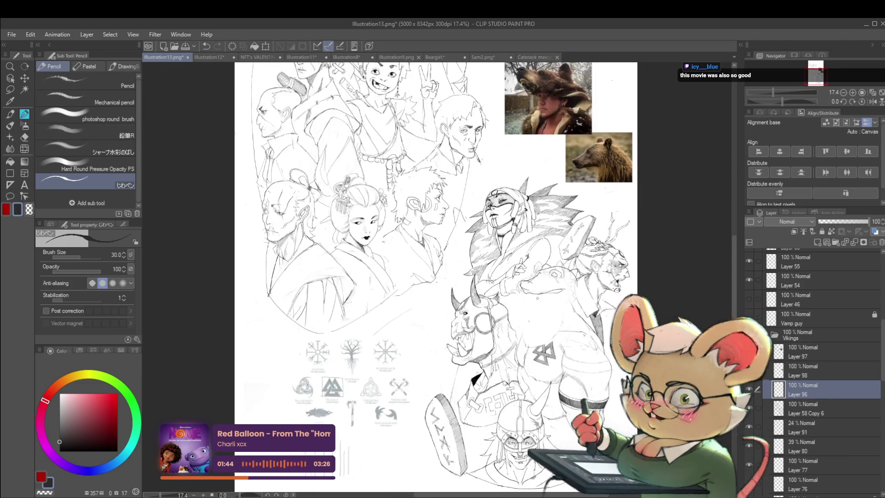
pyautogui.scroll(2, 537, 282)
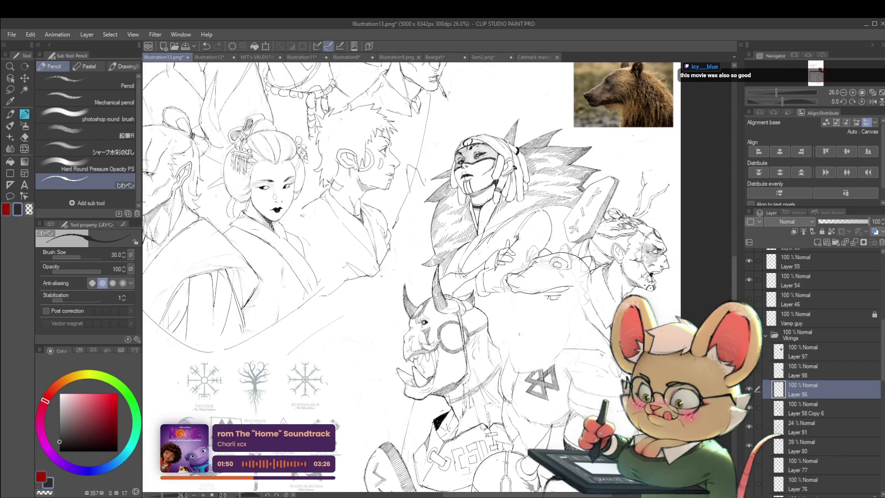
pyautogui.click(873, 101)
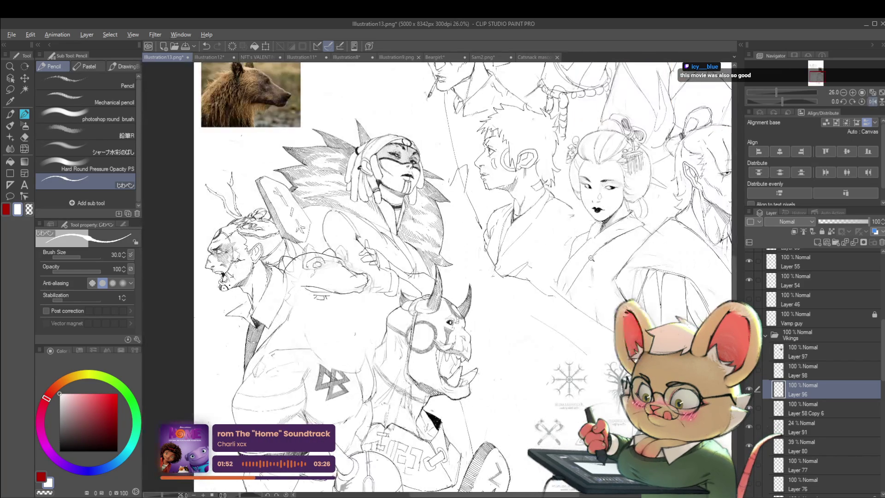
pyautogui.scroll(-2, 507, 276)
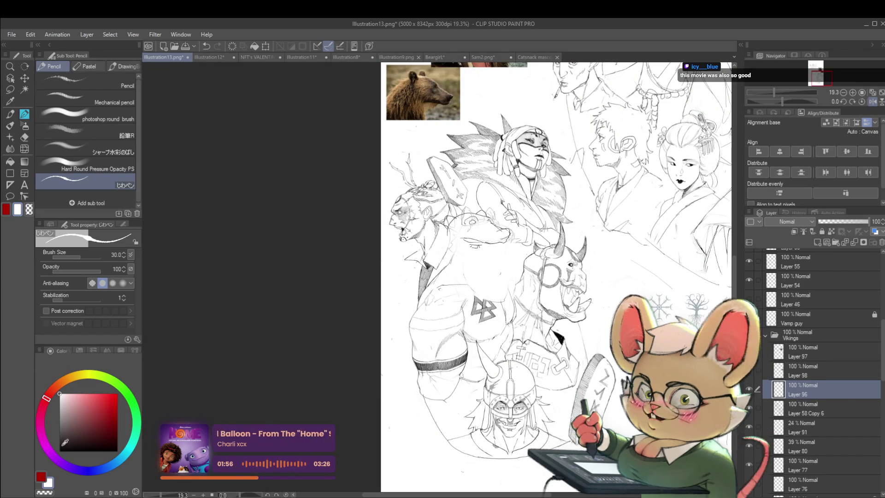
pyautogui.scroll(2, 500, 276)
pyautogui.scroll(-1, 463, 375)
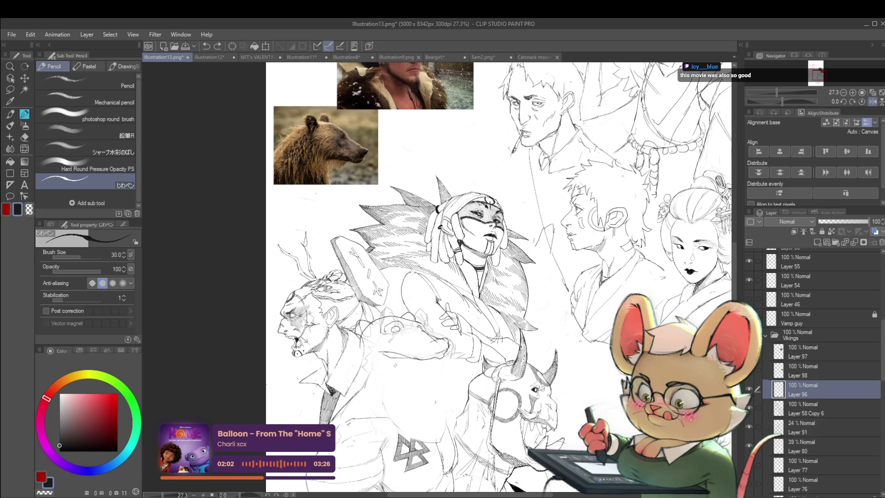
pyautogui.moveTo(396, 365); pyautogui.dragTo(407, 365)
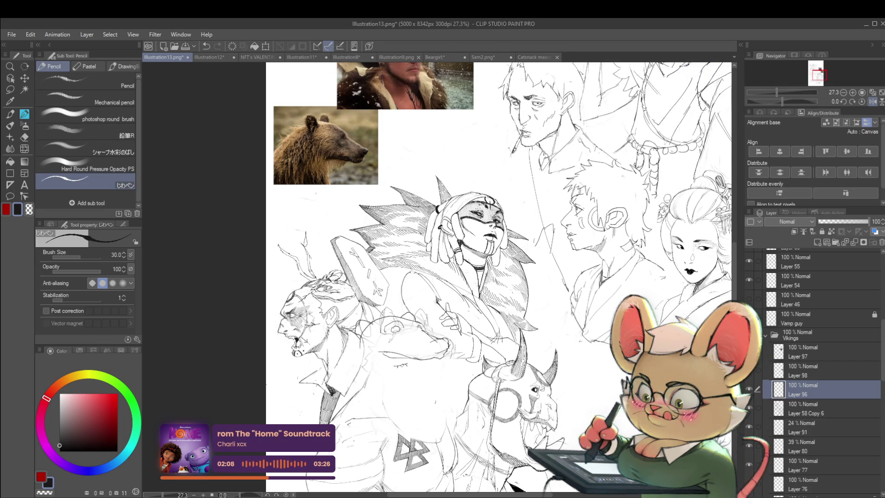
pyautogui.scroll(-2, 413, 358)
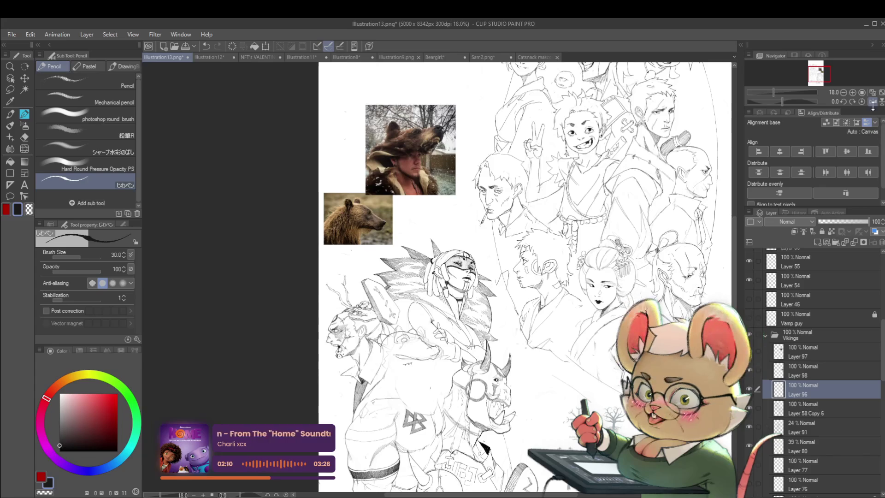
# With the view mirrored, sketch eyes and snout on the bear, undoing a stray stroke
pyautogui.press('h')
pyautogui.scroll(4, 439, 245)
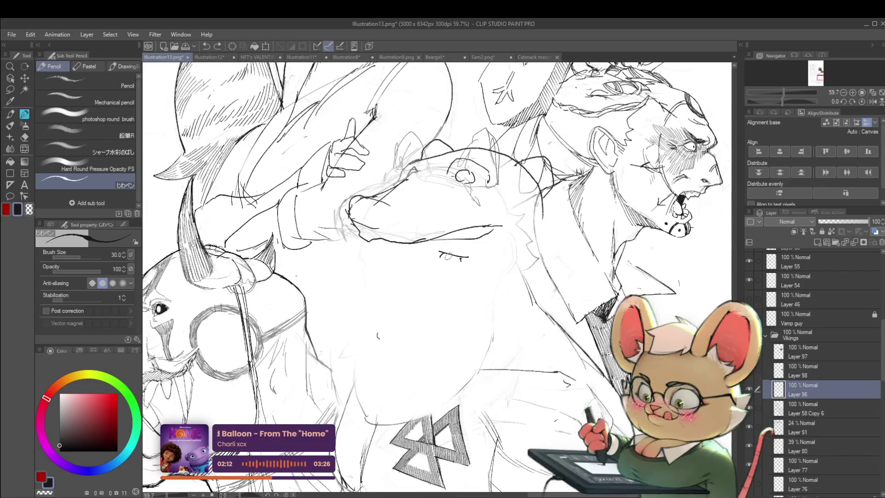
pyautogui.moveTo(429, 252); pyautogui.dragTo(433, 248)
pyautogui.scroll(-4, 450, 244)
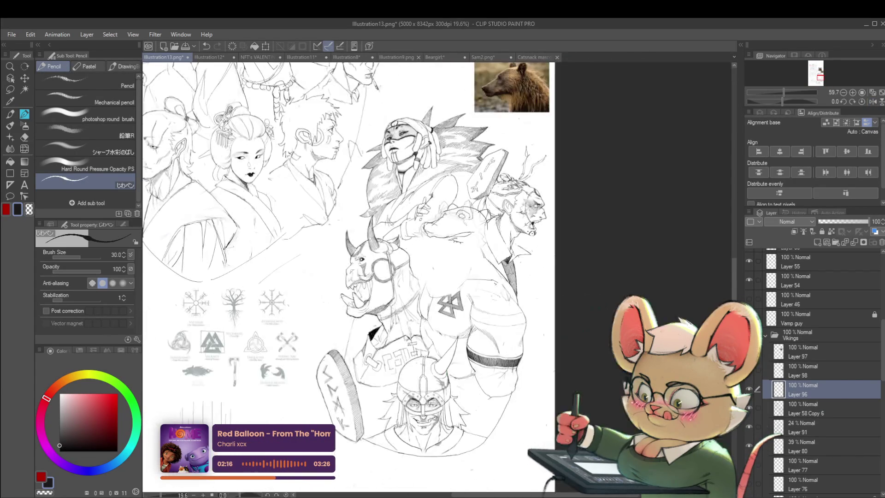
pyautogui.scroll(4, 454, 240)
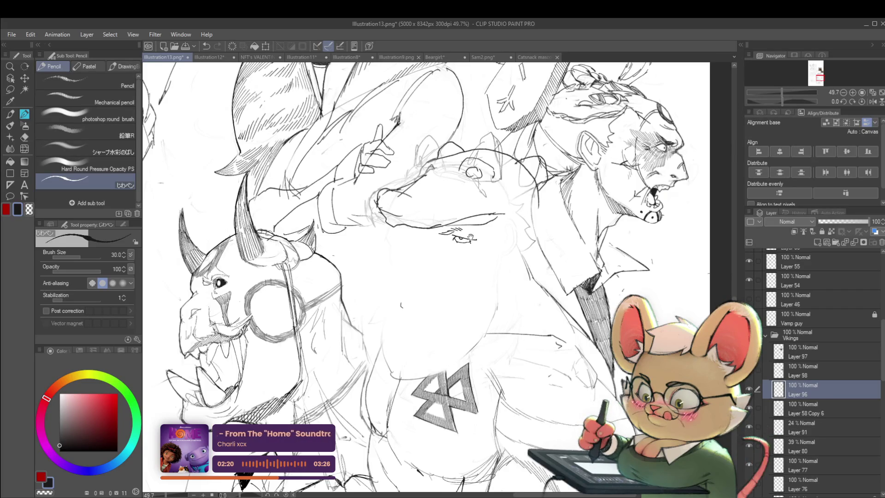
pyautogui.scroll(-4, 470, 238)
pyautogui.scroll(3, 470, 237)
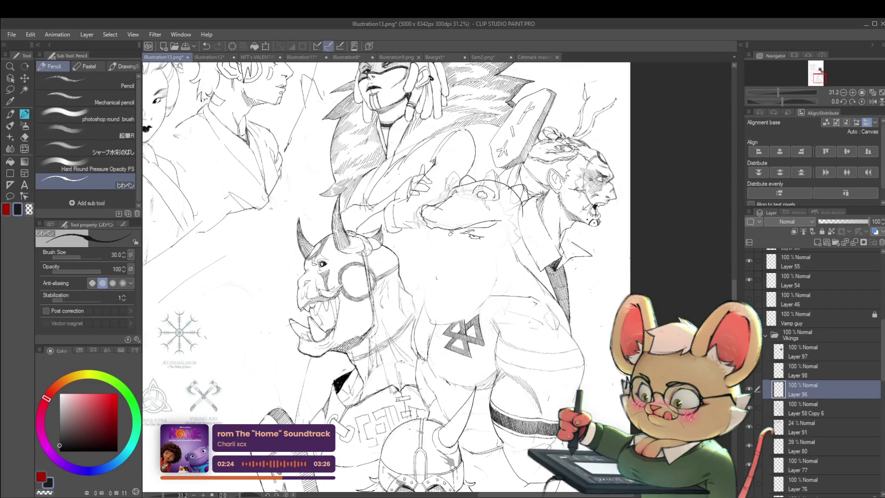
pyautogui.hotkey('ctrl', 'z')
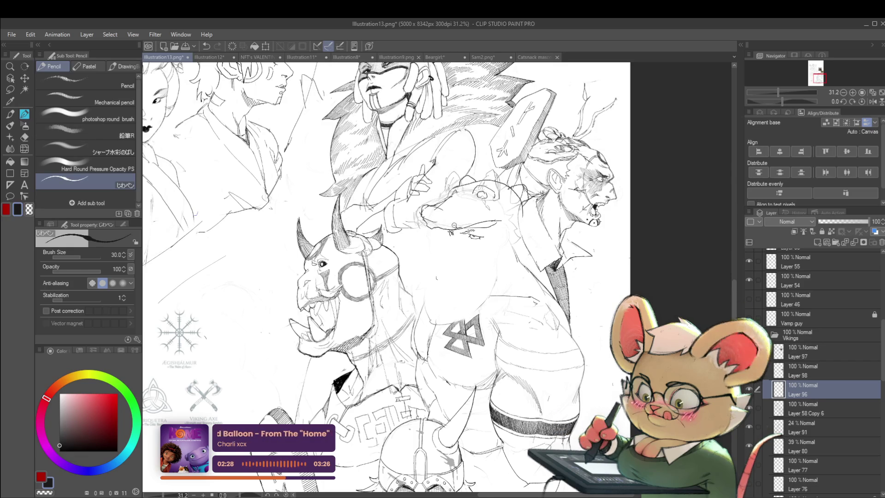
# Shift the view of the page slightly and reduce the pencil brush size to 25
pyautogui.scroll(-2, 451, 230)
pyautogui.scroll(-1, 471, 223)
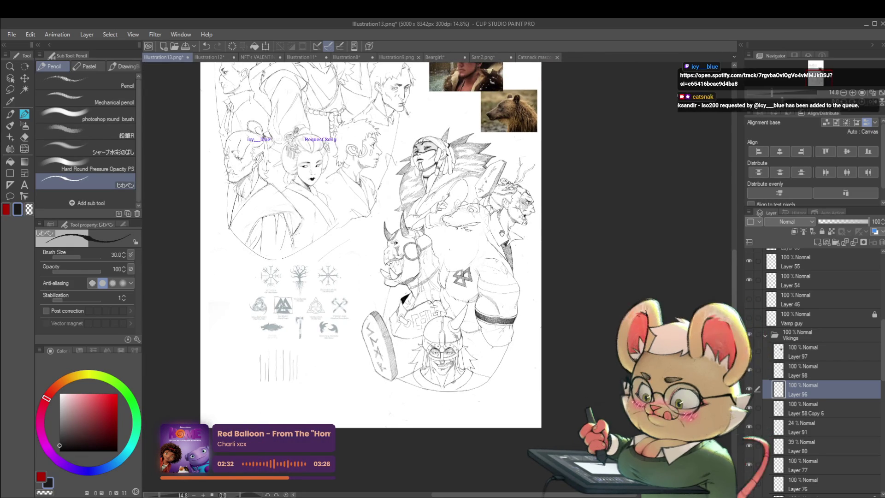
pyautogui.moveTo(463, 231); pyautogui.dragTo(473, 235)
pyautogui.scroll(4, 452, 234)
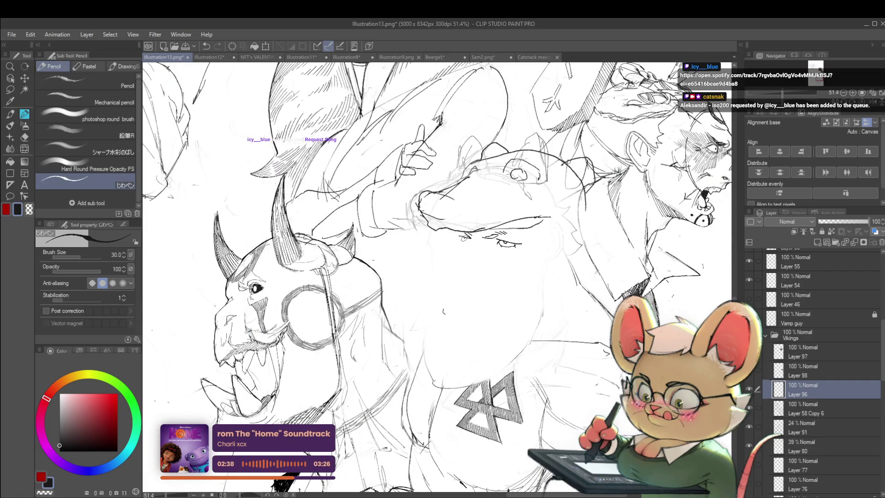
pyautogui.scroll(-2, 464, 237)
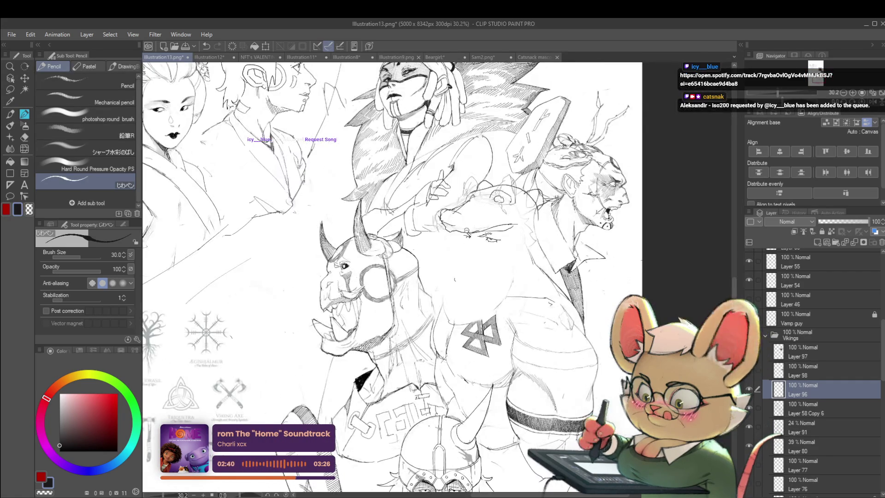
pyautogui.scroll(1, 475, 239)
pyautogui.scroll(-2, 484, 249)
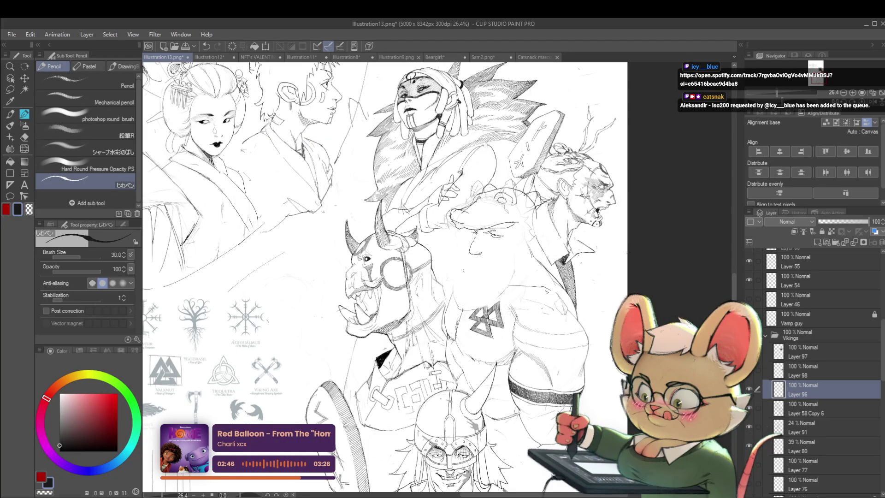
pyautogui.scroll(-1, 500, 242)
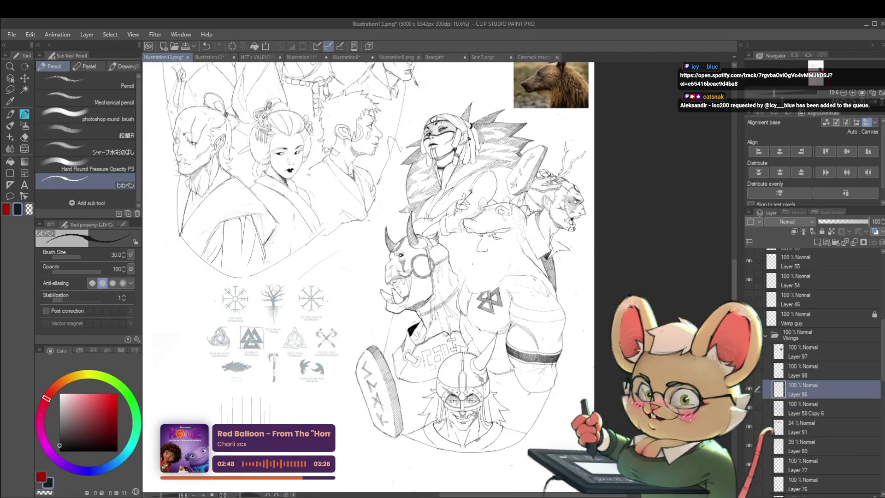
pyautogui.scroll(3, 508, 244)
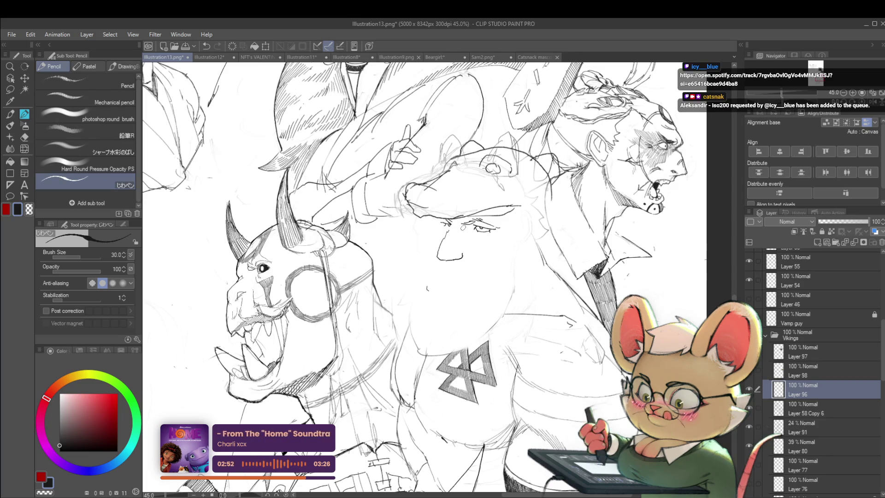
pyautogui.press('[')
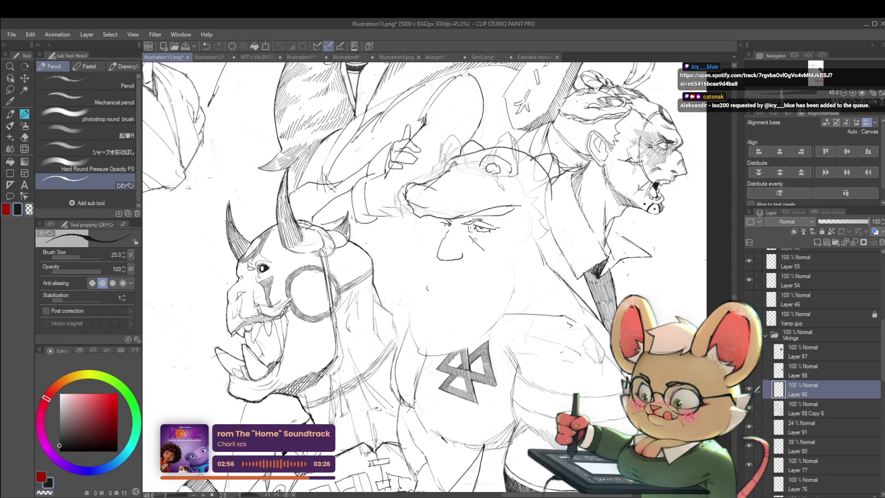
pyautogui.scroll(-2, 484, 245)
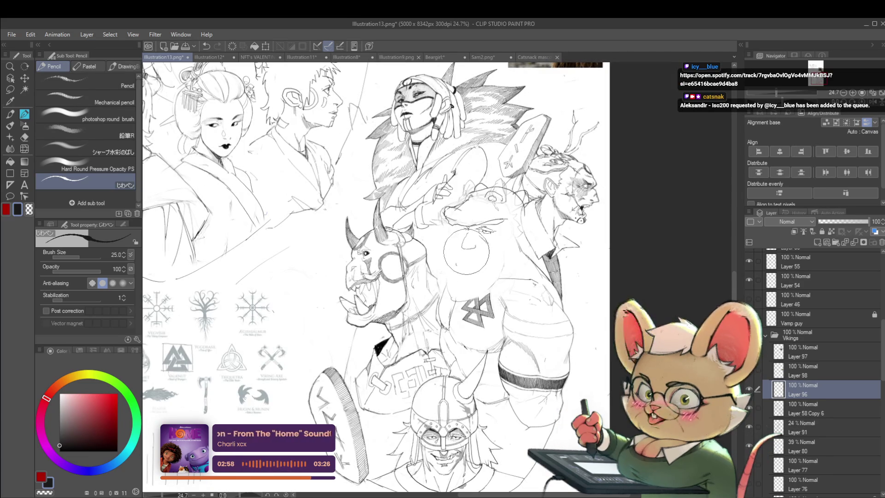
pyautogui.scroll(1, 498, 244)
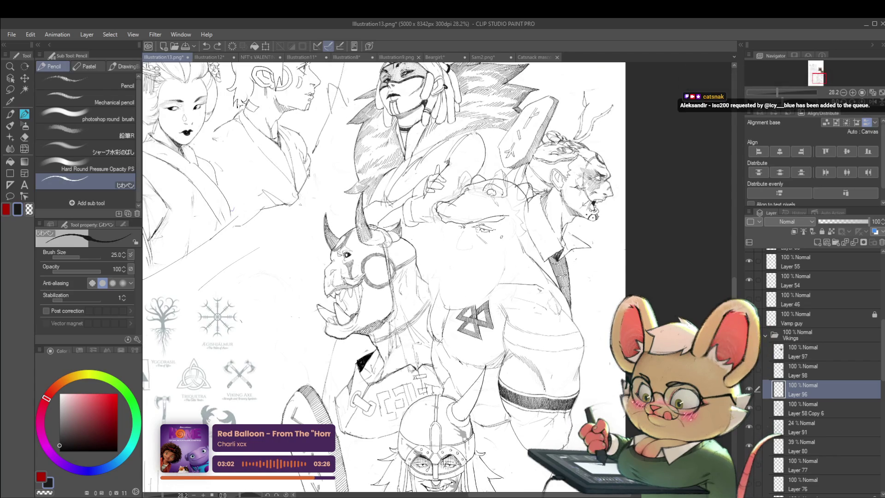
# Bring the upper sketches into view, zoom out, and restore normal view orientation
pyautogui.moveTo(517, 82)
pyautogui.mouseDown()
pyautogui.moveTo(494, 303)
pyautogui.moveTo(513, 161)
pyautogui.mouseUp()
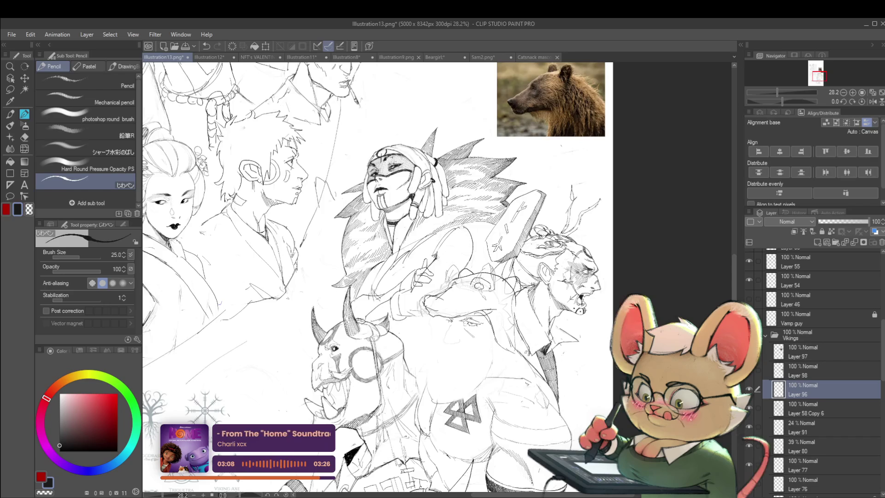
pyautogui.moveTo(777, 92); pyautogui.dragTo(768, 92)
pyautogui.click(873, 101)
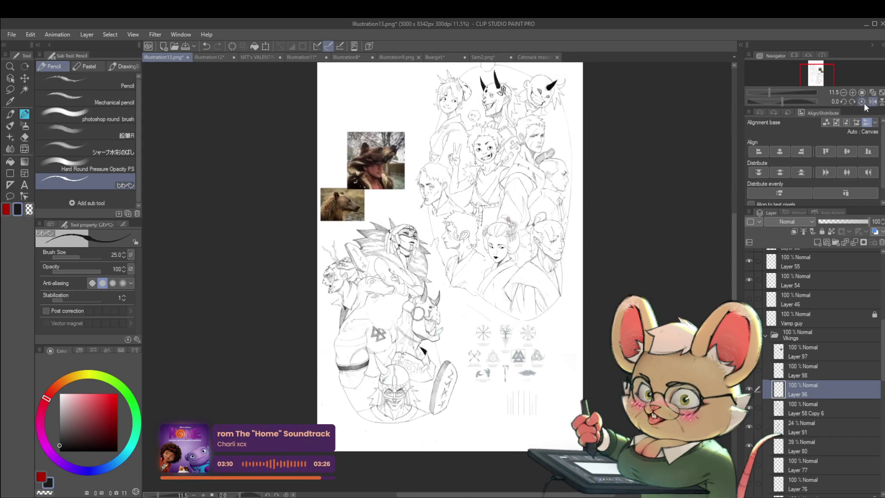
pyautogui.moveTo(769, 92); pyautogui.dragTo(777, 92)
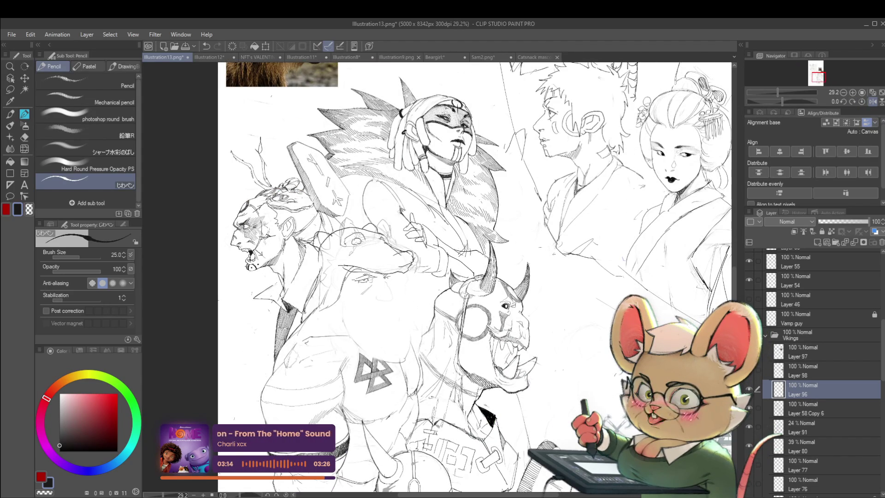
pyautogui.moveTo(778, 92); pyautogui.dragTo(771, 92)
pyautogui.scroll(7, 443, 314)
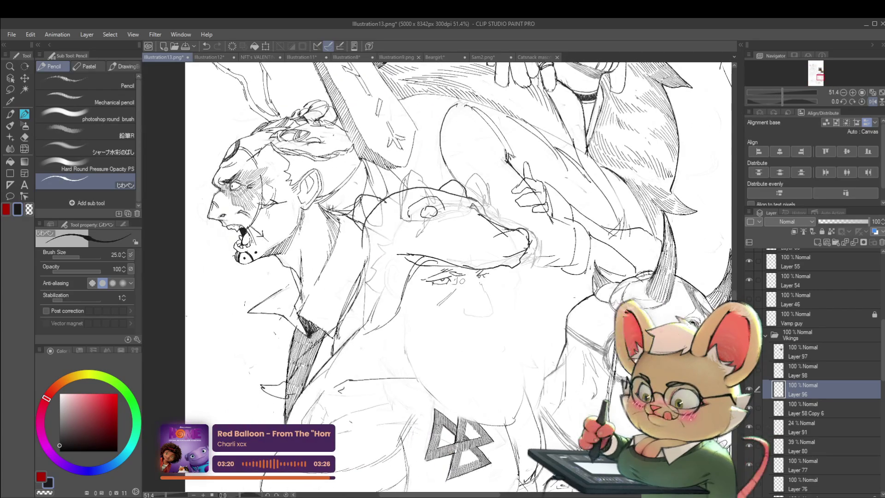
pyautogui.scroll(1, 464, 293)
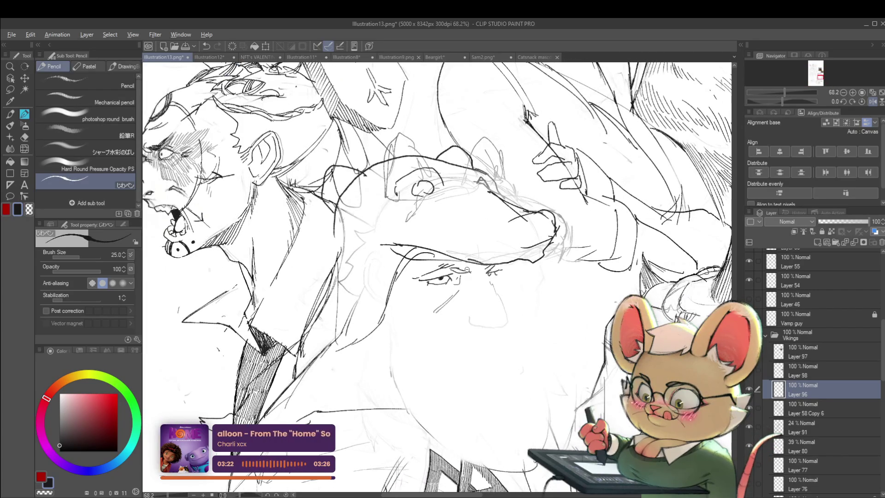
pyautogui.scroll(-3, 455, 269)
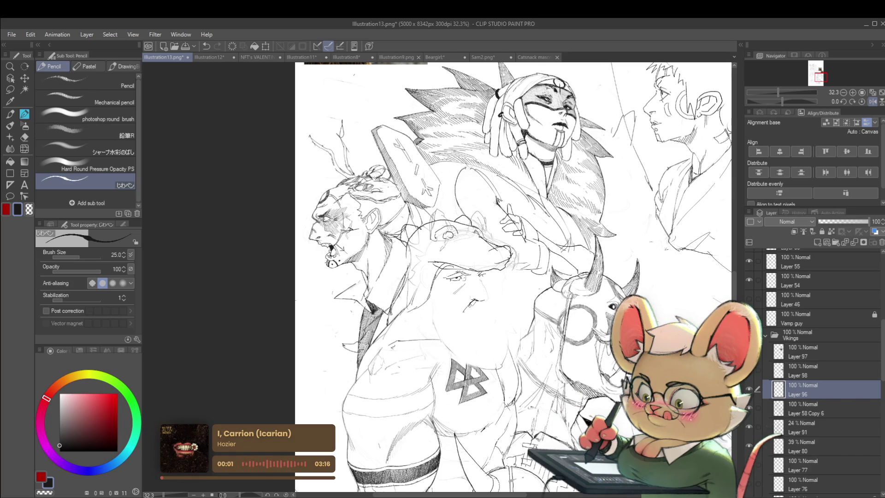
pyautogui.scroll(-3, 497, 303)
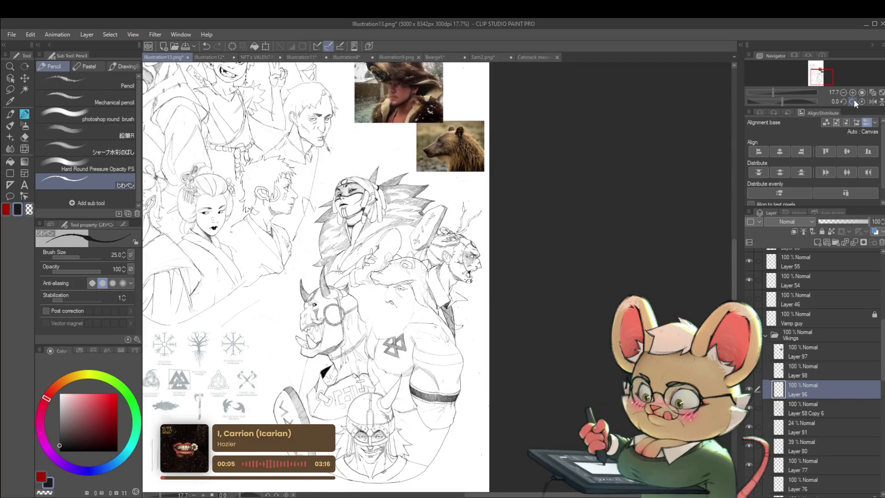
pyautogui.scroll(3, 394, 316)
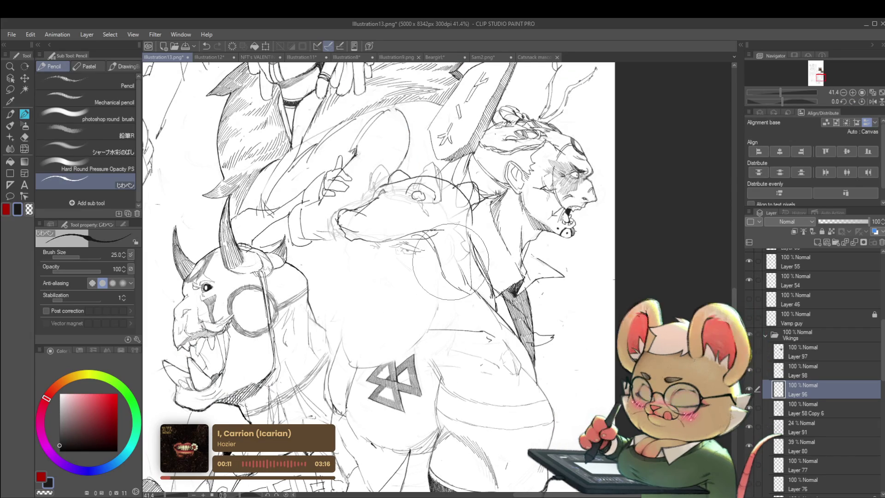
pyautogui.scroll(3, 408, 243)
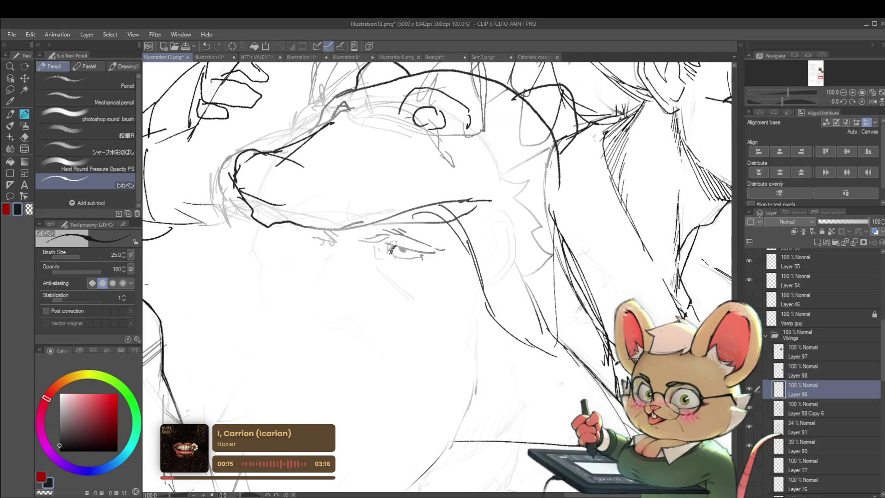
# Redraw the short stroke at the bear's eye after undoing the first attempt
pyautogui.moveTo(399, 248); pyautogui.dragTo(423, 252)
pyautogui.hotkey('ctrl', 'z')
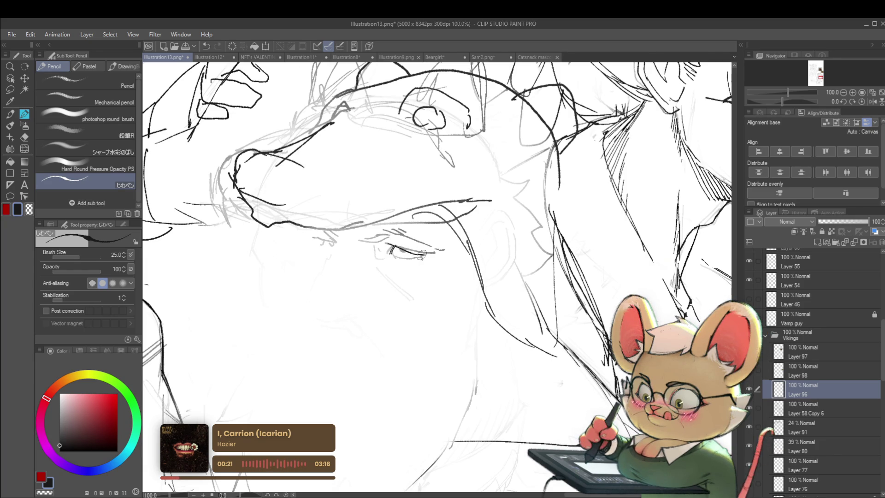
pyautogui.moveTo(419, 255)
pyautogui.mouseDown()
pyautogui.moveTo(376, 236)
pyautogui.moveTo(385, 215)
pyautogui.mouseUp()
pyautogui.scroll(5, 398, 248)
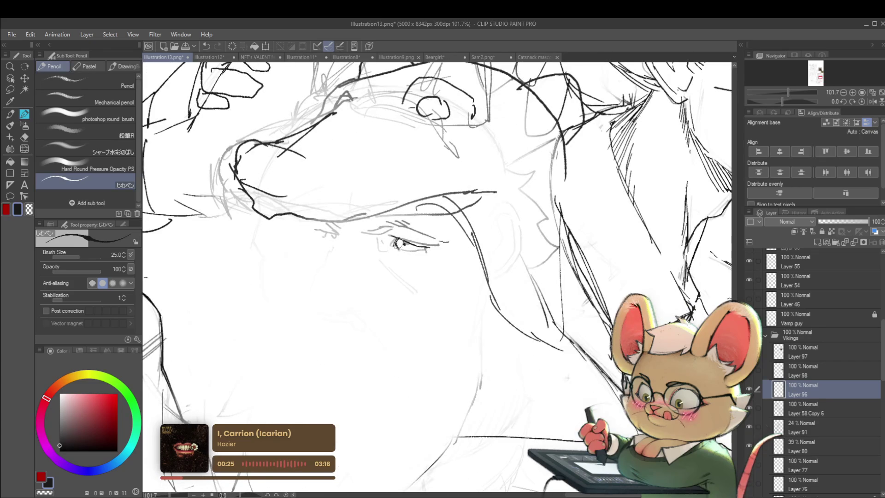
pyautogui.scroll(-2, 399, 243)
pyautogui.scroll(-2, 401, 241)
pyautogui.scroll(5, 415, 244)
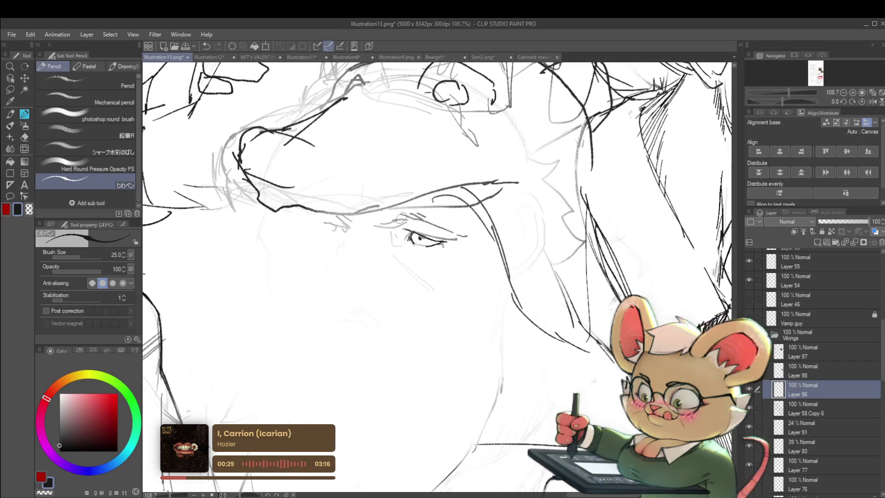
pyautogui.moveTo(375, 219); pyautogui.dragTo(384, 222)
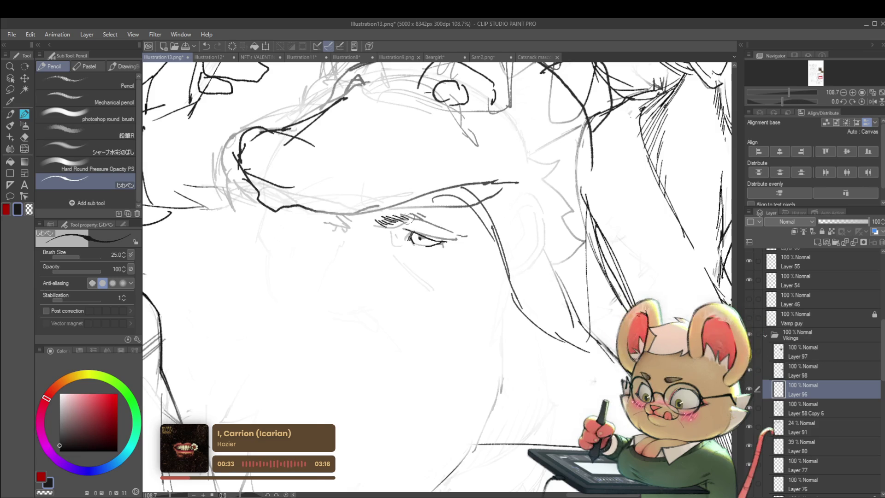
# Zoom out from 86% to about 19% so the whole group sketch fits the window
pyautogui.scroll(-4, 409, 216)
pyautogui.scroll(3, 398, 228)
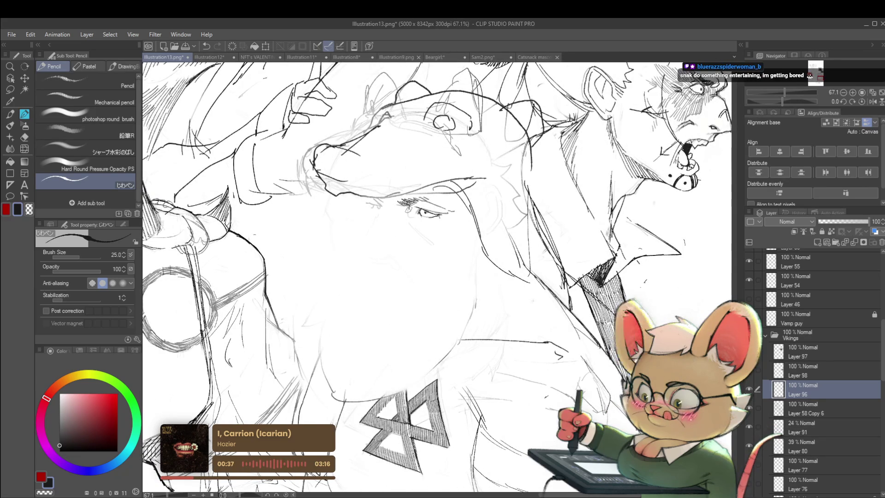
pyautogui.scroll(-4, 410, 210)
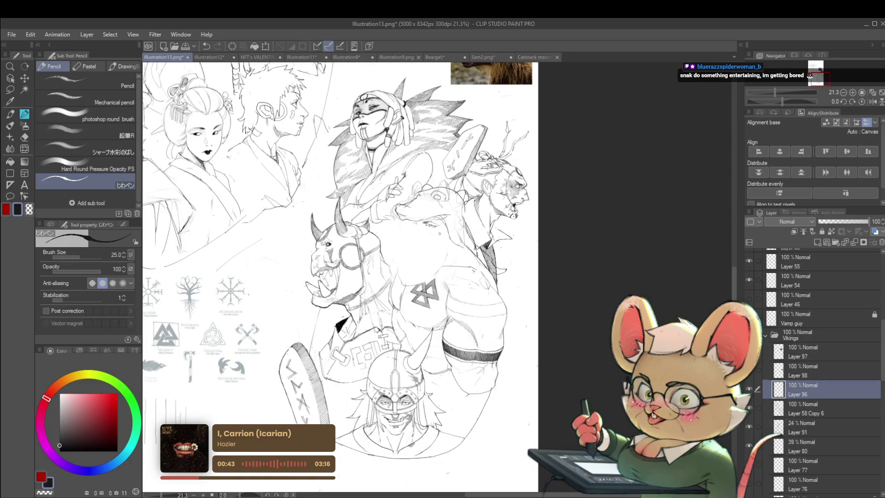
pyautogui.scroll(5, 437, 228)
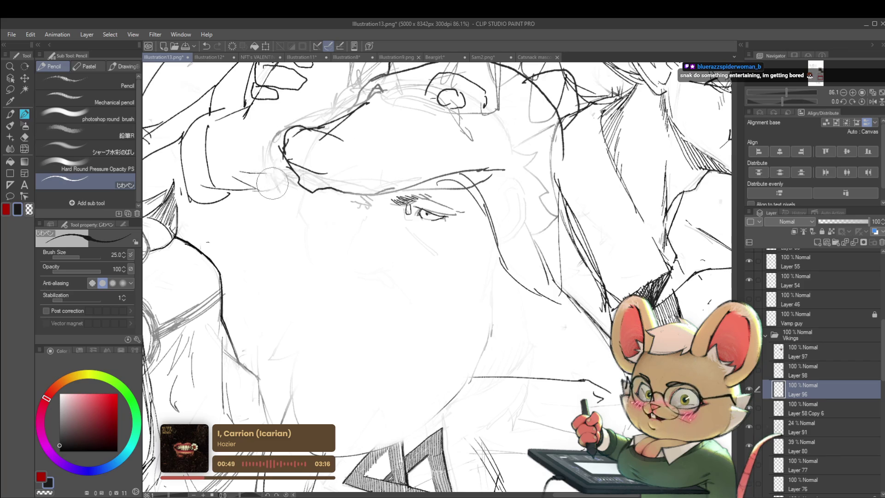
pyautogui.scroll(-3, 427, 286)
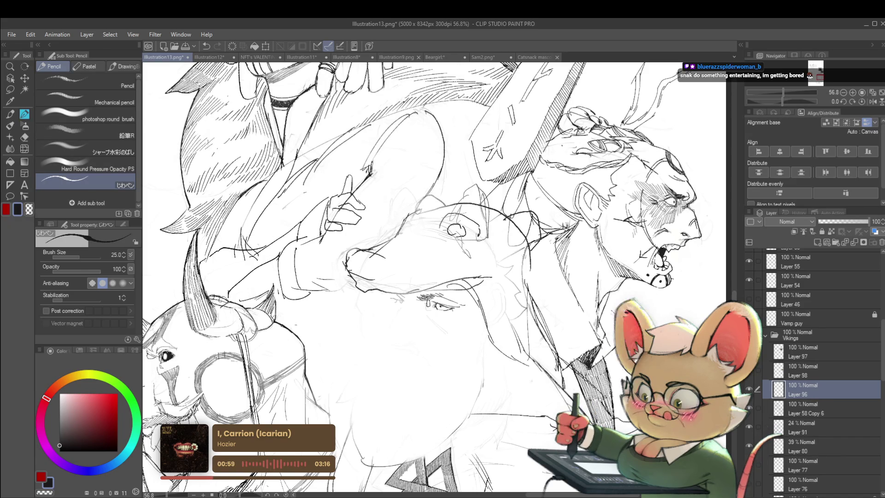
pyautogui.scroll(-5, 419, 211)
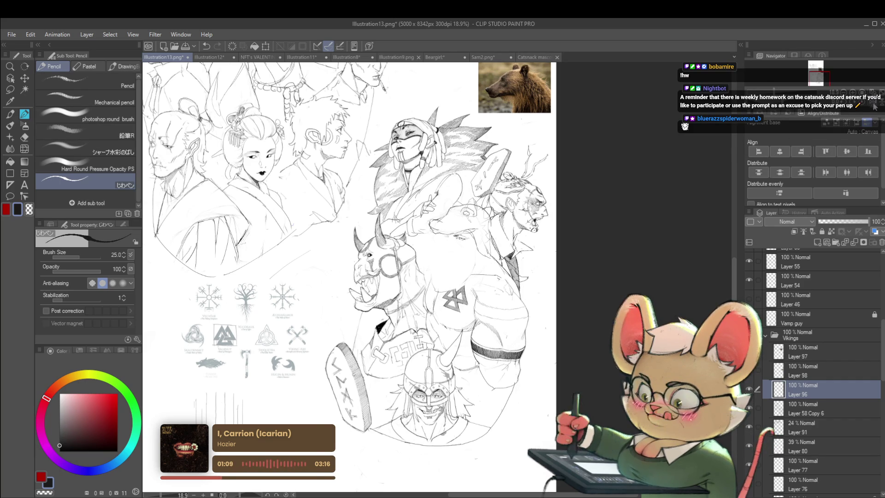
# Flip the view horizontally and back, then zoom in to 100% on the bear's face
pyautogui.press('h')
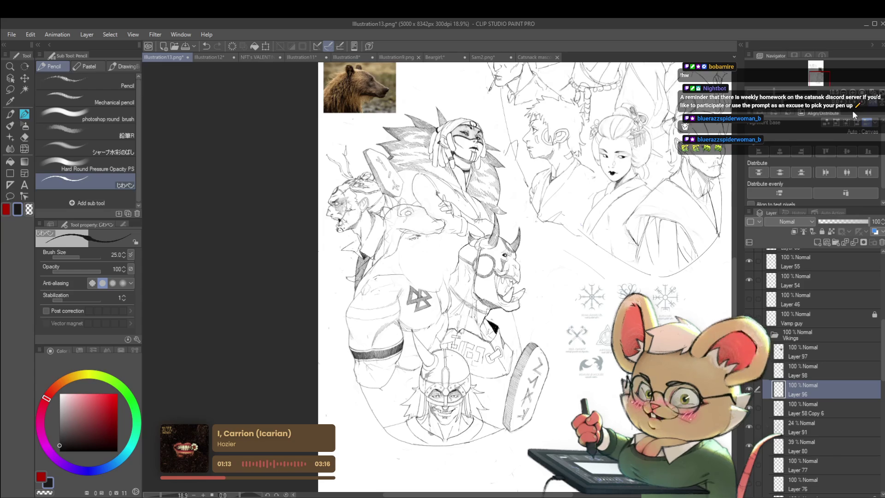
pyautogui.press('h')
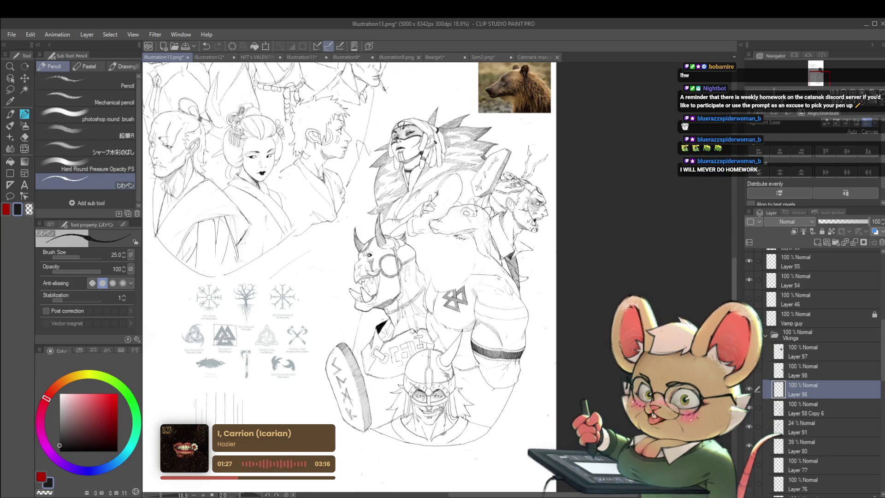
pyautogui.scroll(5, 409, 229)
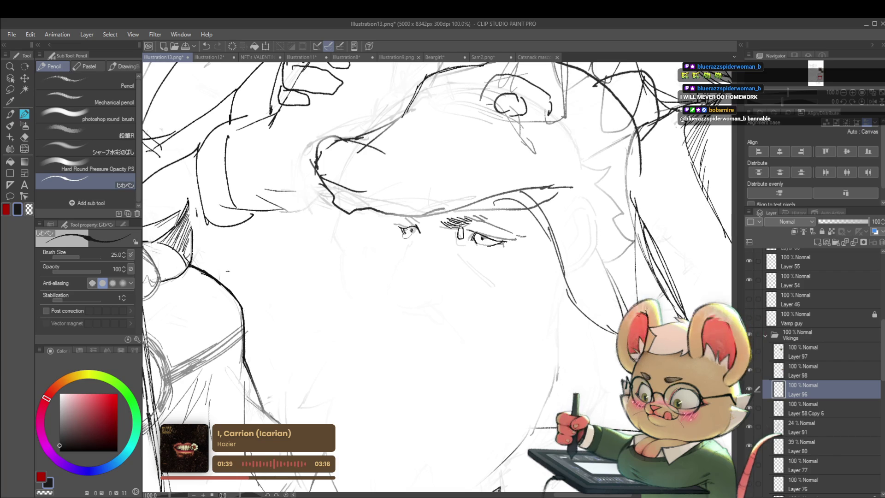
# Zoom in on the bear and sketch a curved pencil line across its face
pyautogui.scroll(-5, 417, 233)
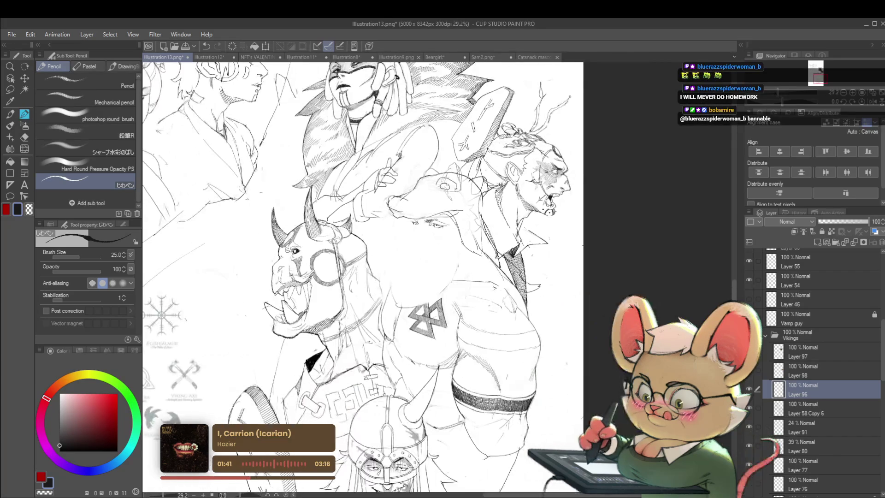
pyautogui.scroll(5, 416, 217)
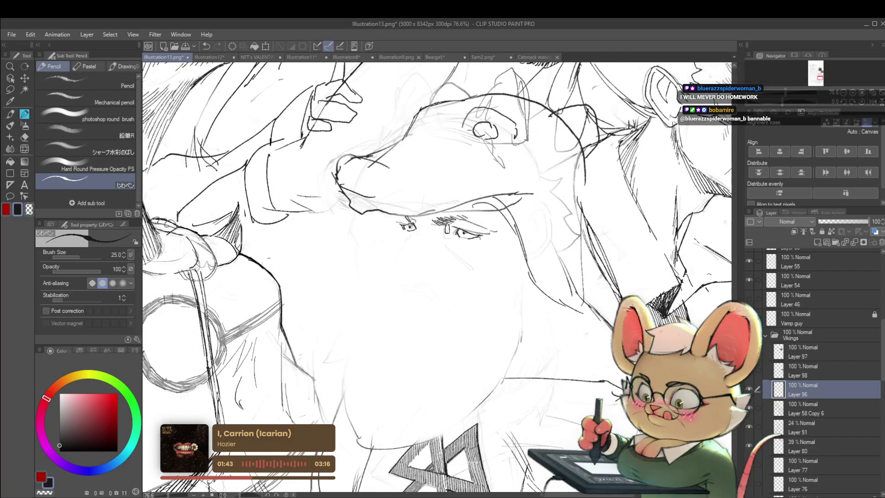
pyautogui.scroll(-5, 412, 216)
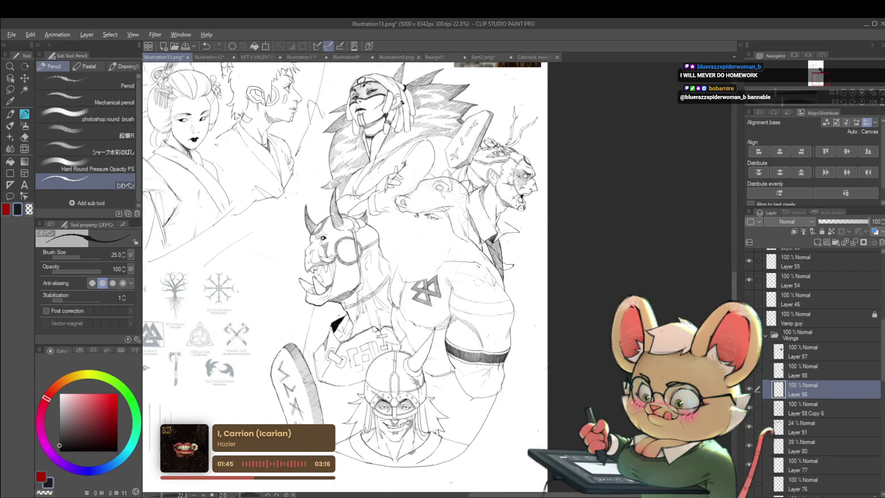
pyautogui.scroll(4, 405, 188)
pyautogui.moveTo(402, 221); pyautogui.dragTo(390, 242)
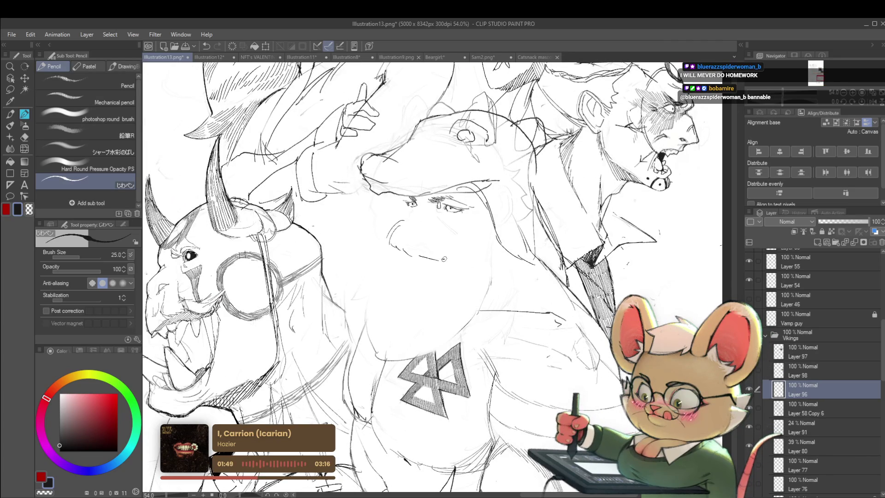
# Add a short pencil stroke at the bear's mouth, then zoom out
pyautogui.scroll(-4, 459, 249)
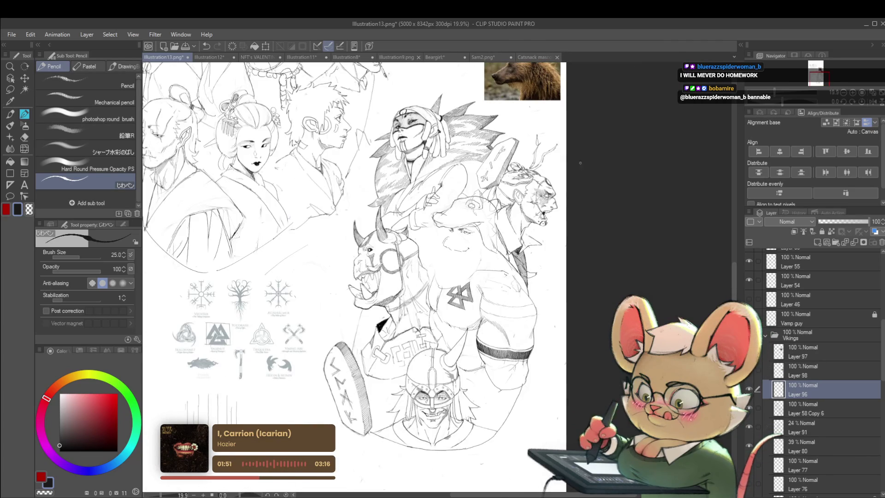
pyautogui.scroll(3, 464, 247)
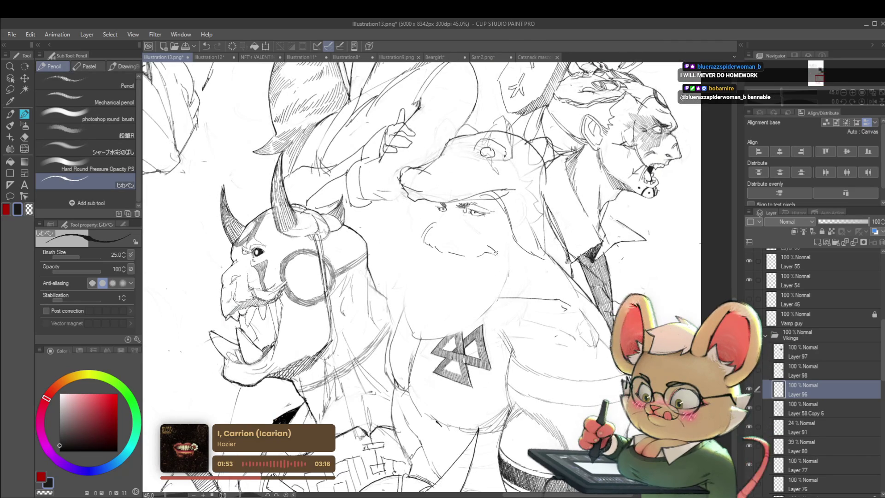
pyautogui.scroll(-3, 495, 250)
pyautogui.scroll(4, 479, 240)
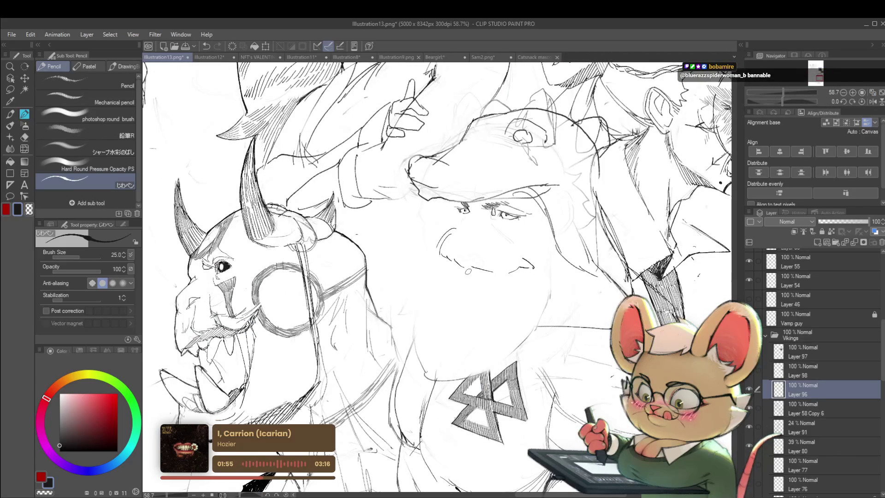
pyautogui.moveTo(453, 255); pyautogui.dragTo(470, 249)
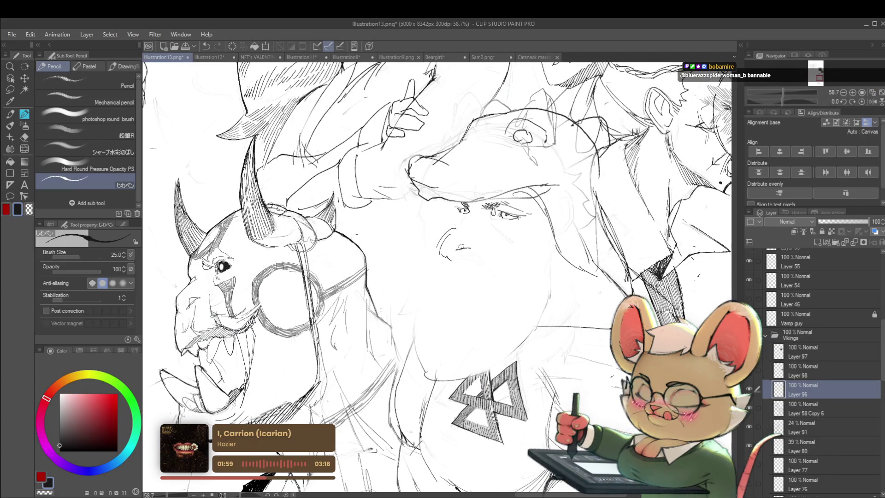
pyautogui.scroll(-5, 465, 253)
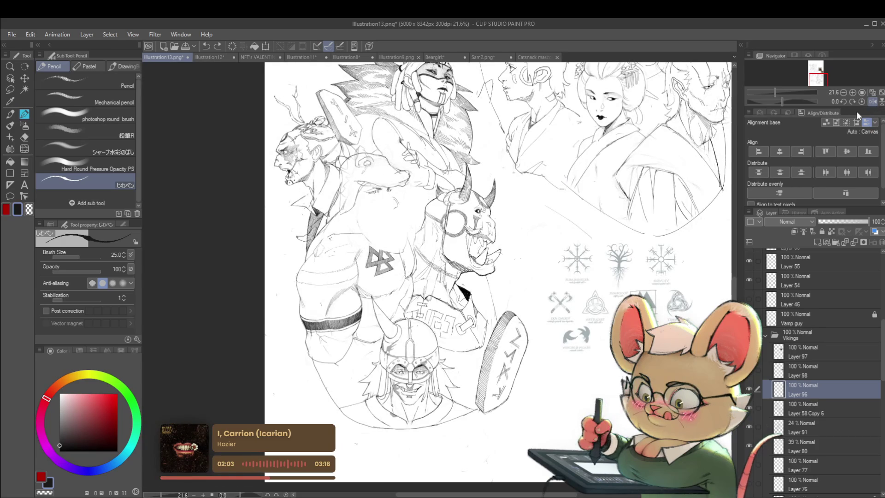
pyautogui.scroll(5, 383, 201)
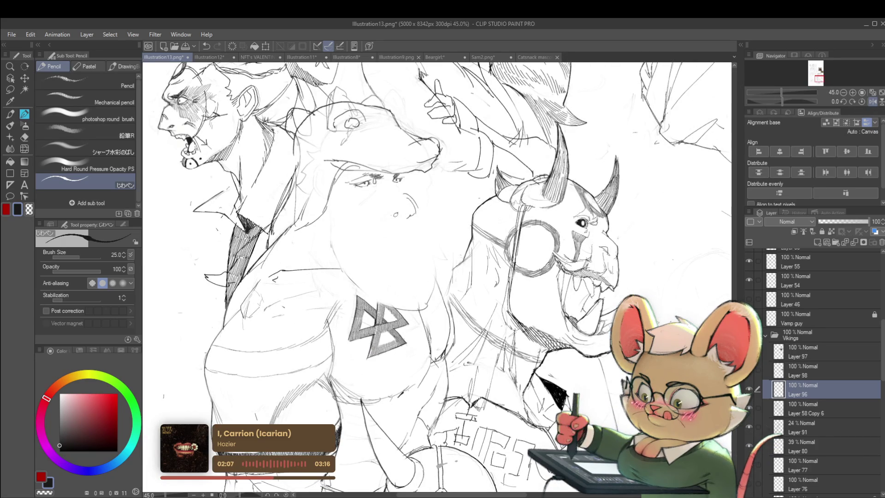
pyautogui.moveTo(397, 212)
pyautogui.mouseDown()
pyautogui.moveTo(372, 214)
pyautogui.moveTo(383, 218)
pyautogui.mouseUp()
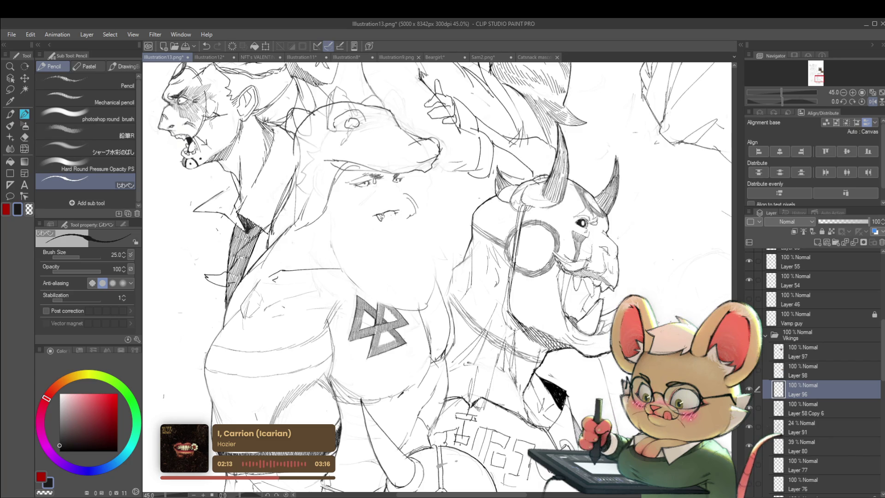
pyautogui.scroll(-5, 399, 213)
pyautogui.click(871, 102)
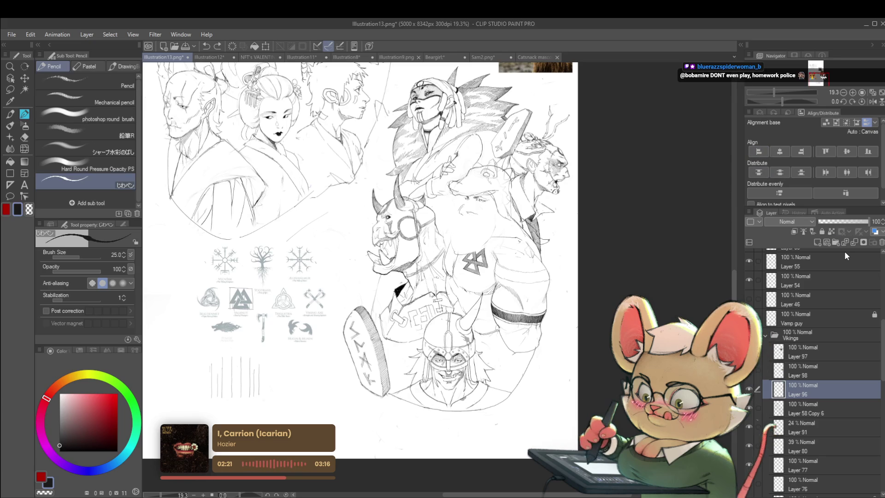
pyautogui.moveTo(473, 225)
pyautogui.mouseDown()
pyautogui.moveTo(484, 243)
pyautogui.moveTo(497, 229)
pyautogui.mouseUp()
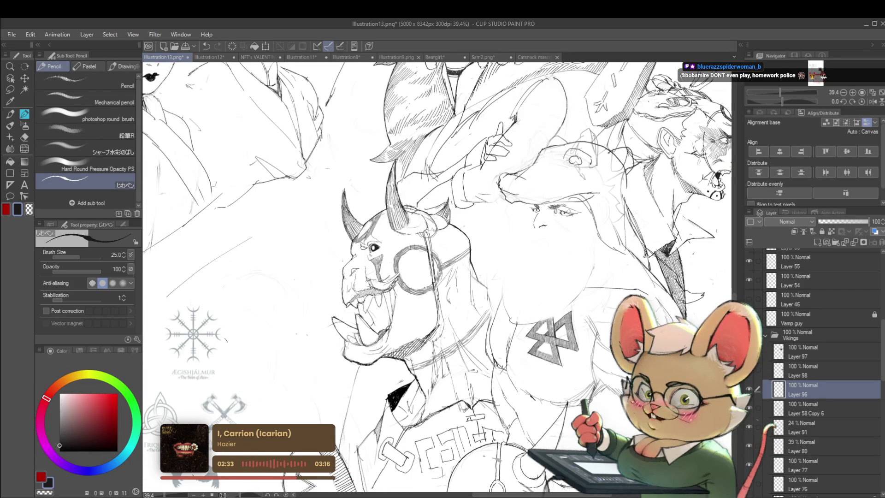
pyautogui.scroll(3, 554, 220)
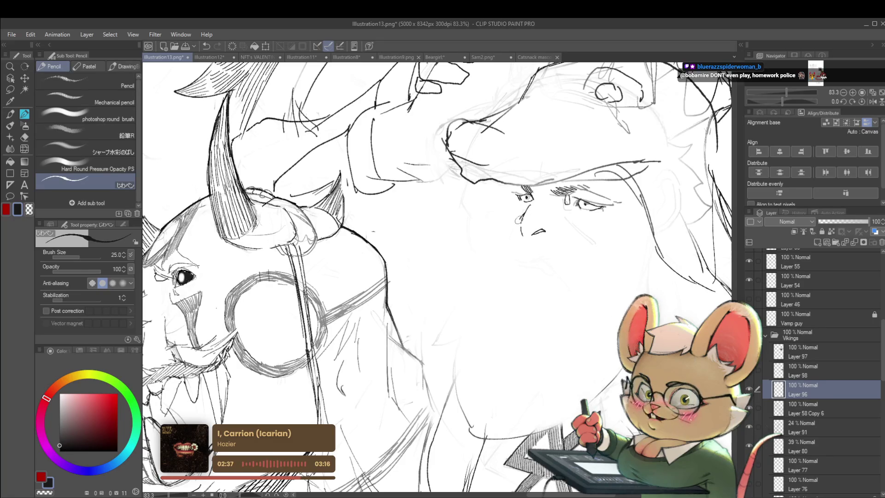
pyautogui.scroll(-5, 520, 217)
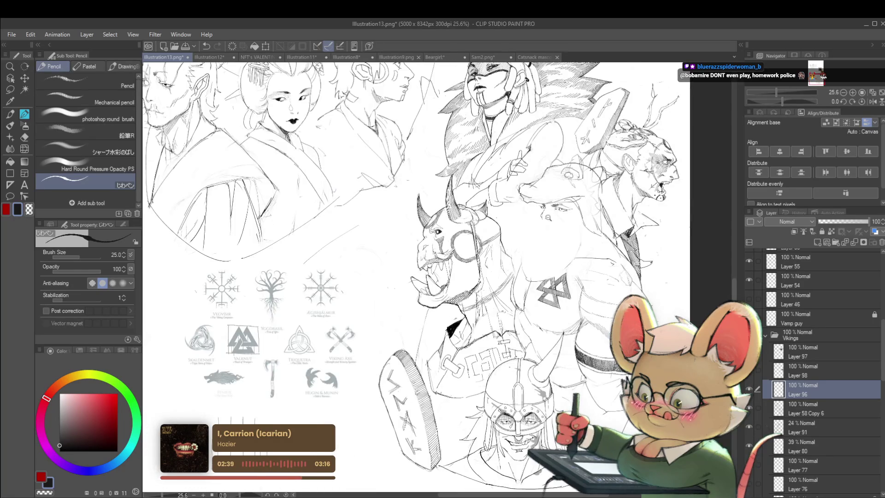
pyautogui.scroll(4, 542, 210)
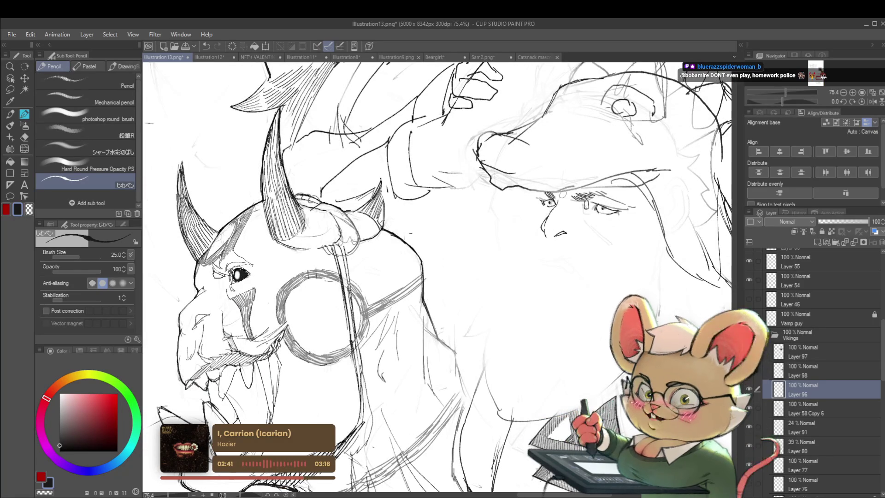
pyautogui.scroll(-4, 569, 199)
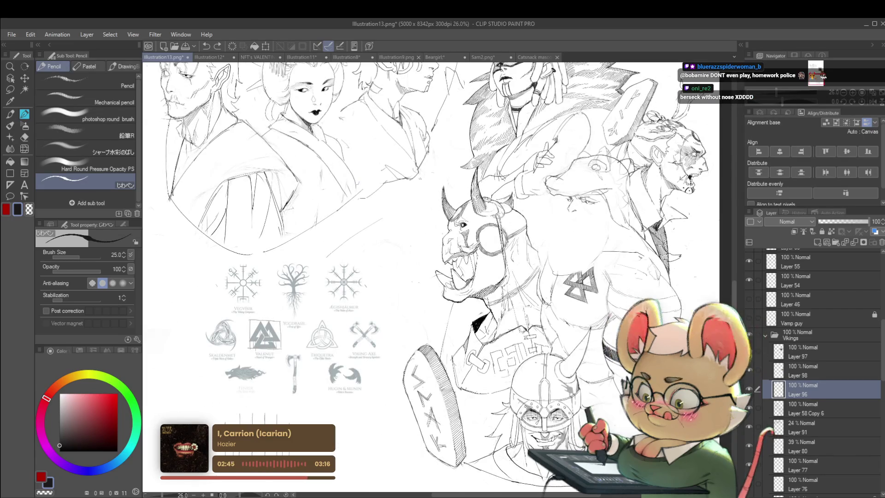
pyautogui.scroll(3, 577, 178)
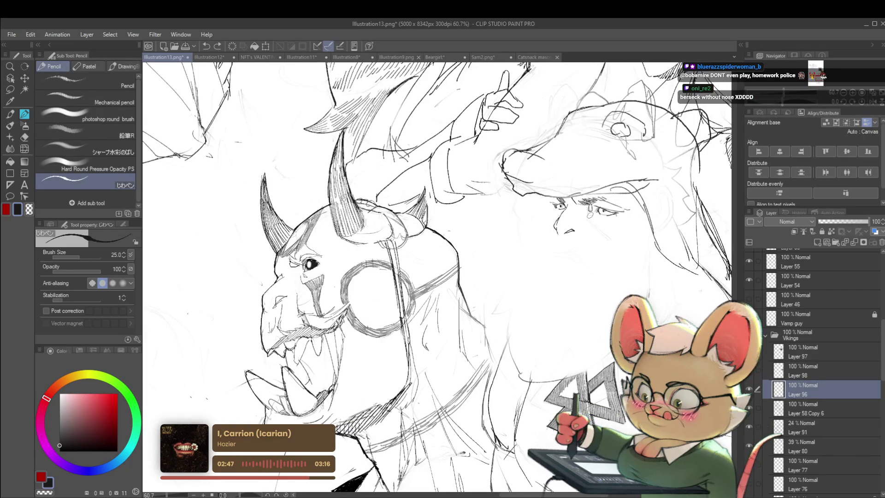
pyautogui.scroll(-4, 598, 225)
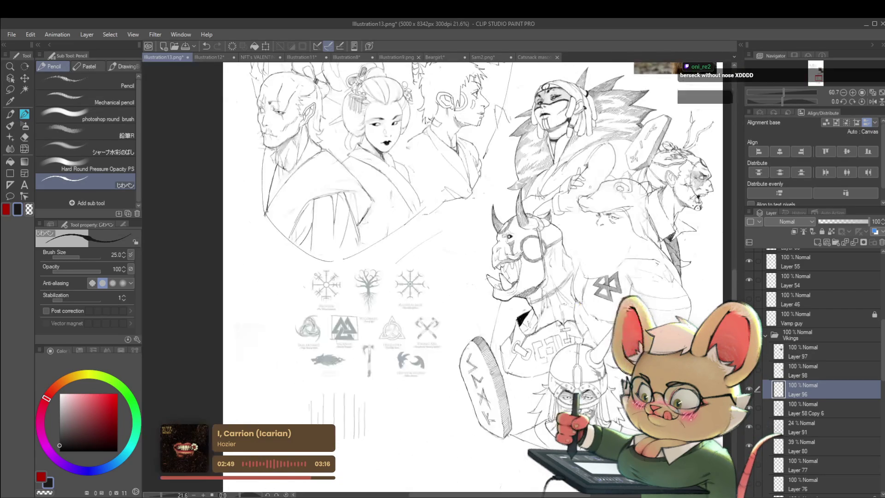
pyautogui.scroll(2, 610, 218)
pyautogui.moveTo(724, 259); pyautogui.dragTo(706, 261)
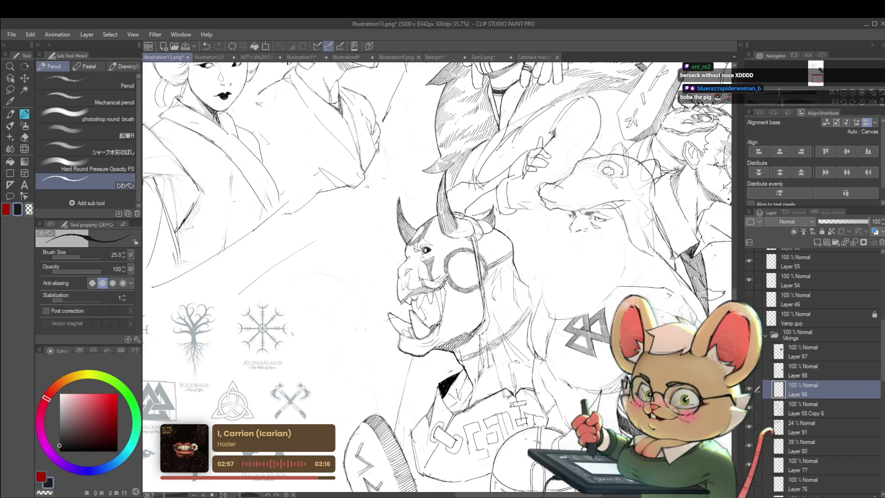
pyautogui.scroll(3, 591, 237)
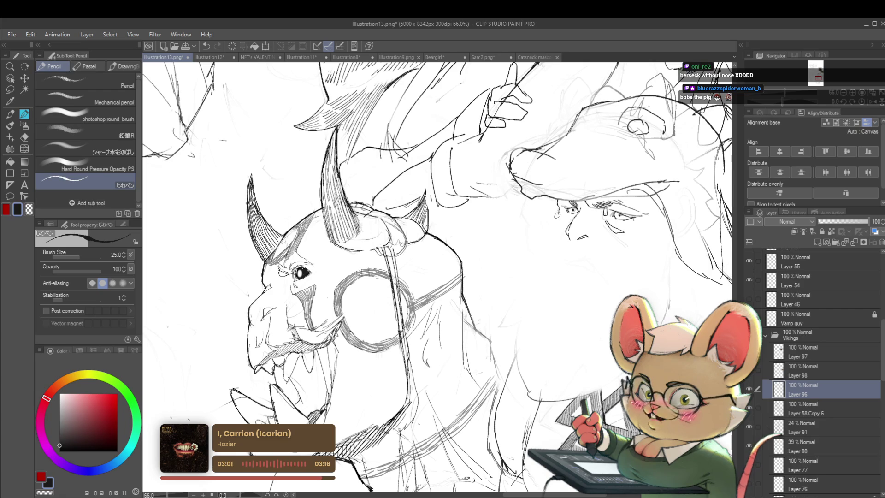
pyautogui.scroll(-4, 609, 173)
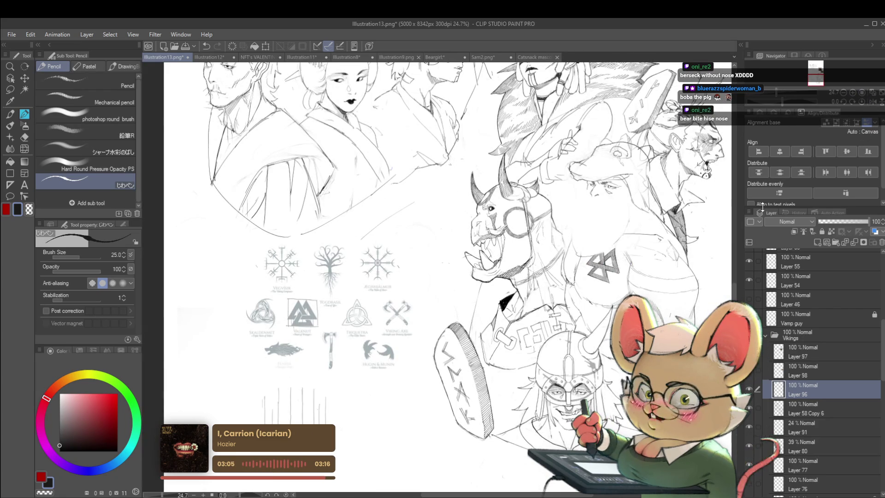
pyautogui.scroll(2, 576, 166)
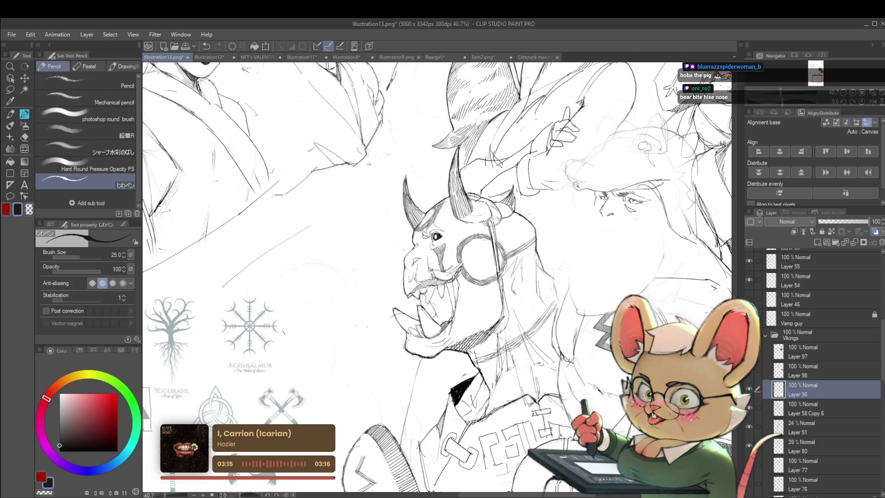
pyautogui.scroll(-3, 580, 183)
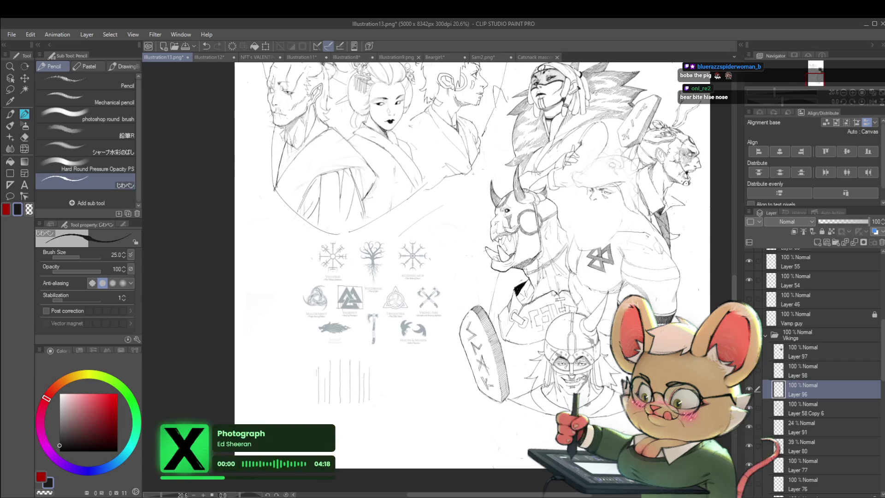
pyautogui.scroll(2, 579, 171)
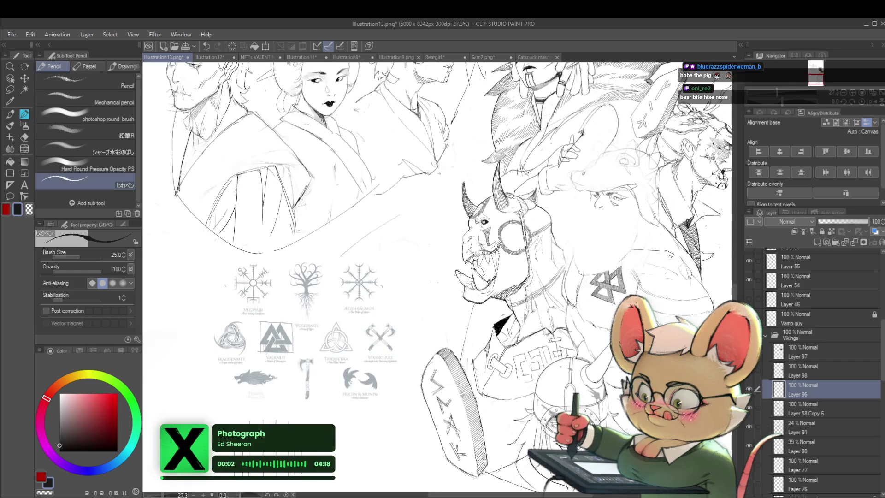
pyautogui.scroll(3, 579, 172)
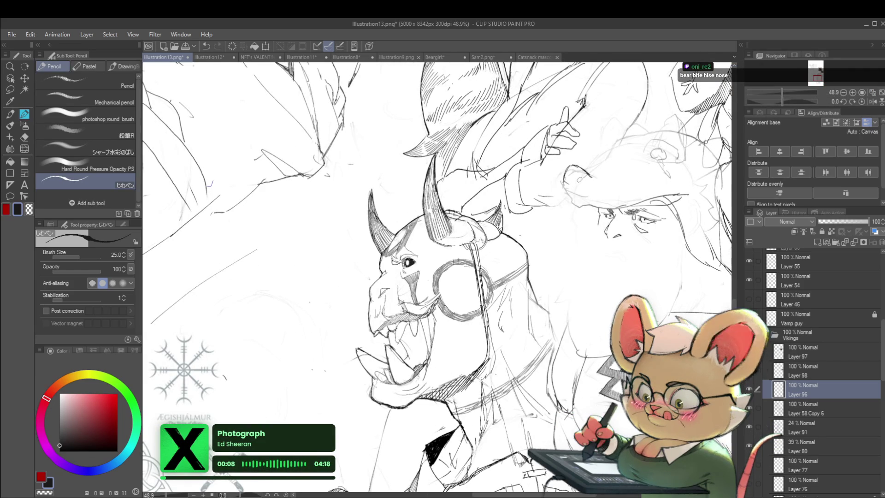
pyautogui.scroll(-4, 581, 178)
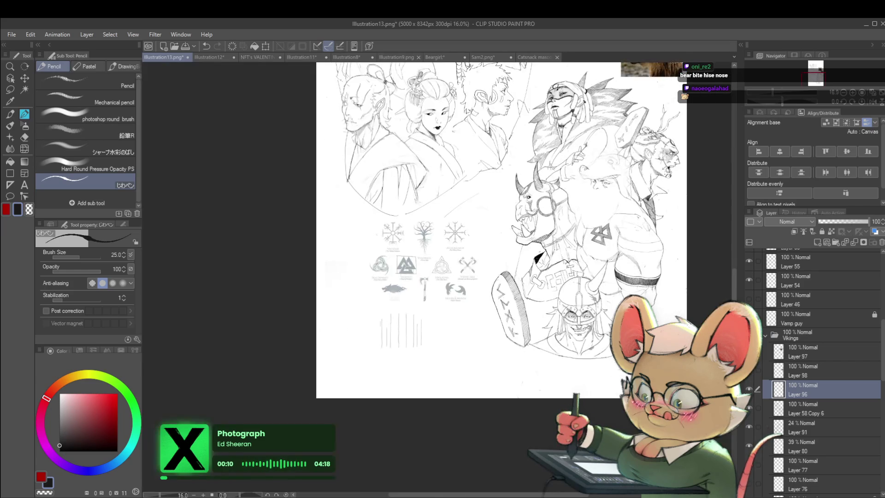
pyautogui.scroll(4, 582, 170)
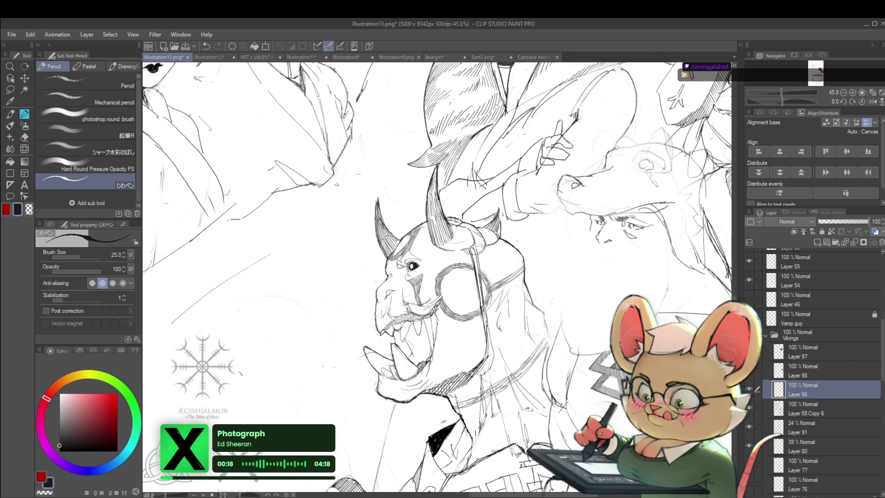
pyautogui.scroll(-4, 649, 140)
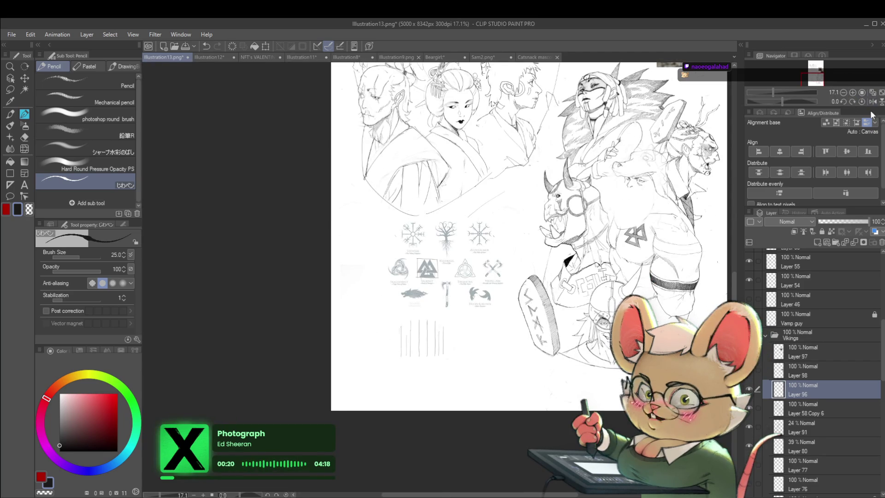
# Mirror the canvas view to check the drawing, then flip it back to normal
pyautogui.click(872, 102)
pyautogui.click(851, 104)
pyautogui.scroll(2, 424, 191)
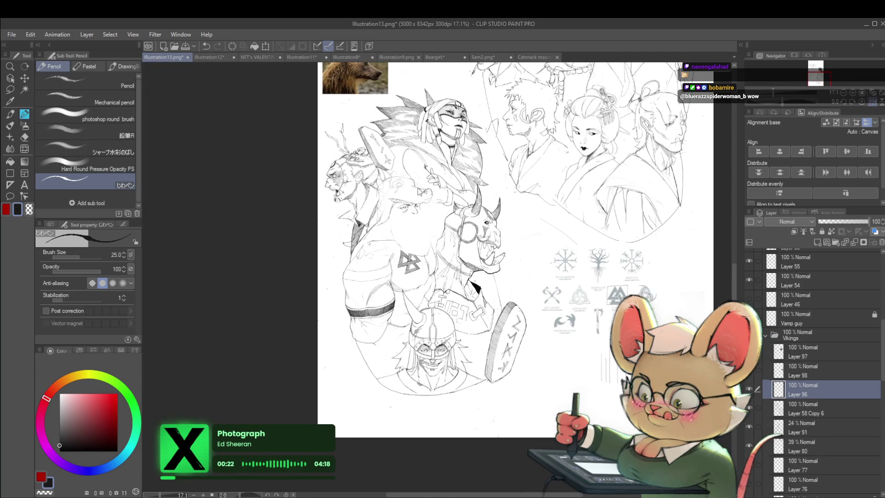
pyautogui.scroll(2, 422, 215)
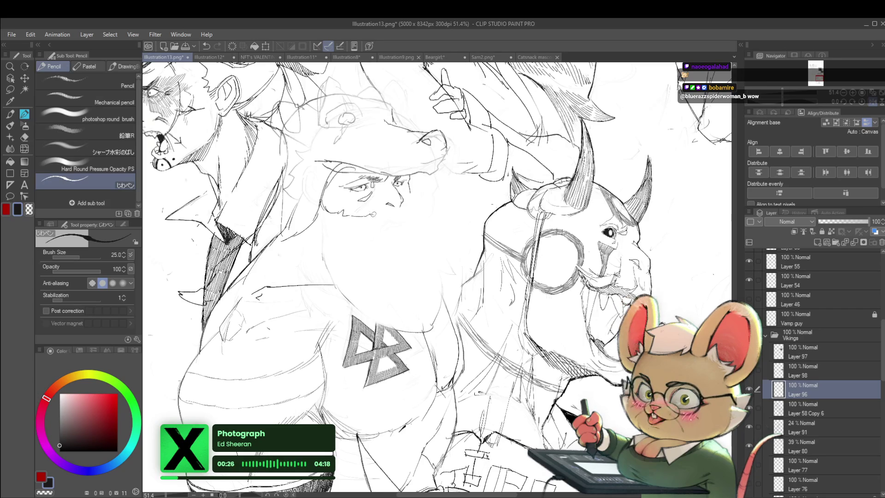
pyautogui.scroll(-3, 383, 193)
pyautogui.click(871, 101)
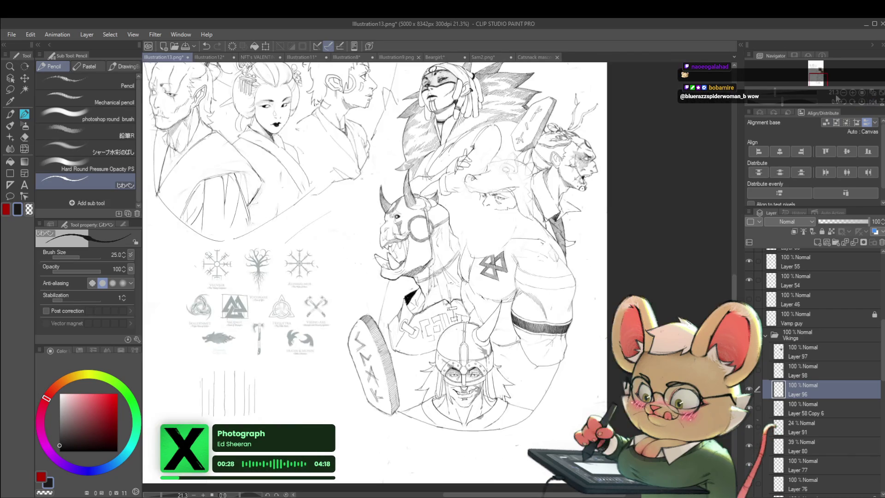
pyautogui.click(852, 93)
# Add small pencil strokes to the bearded viking's face and beard
pyautogui.moveTo(460, 219); pyautogui.dragTo(494, 193)
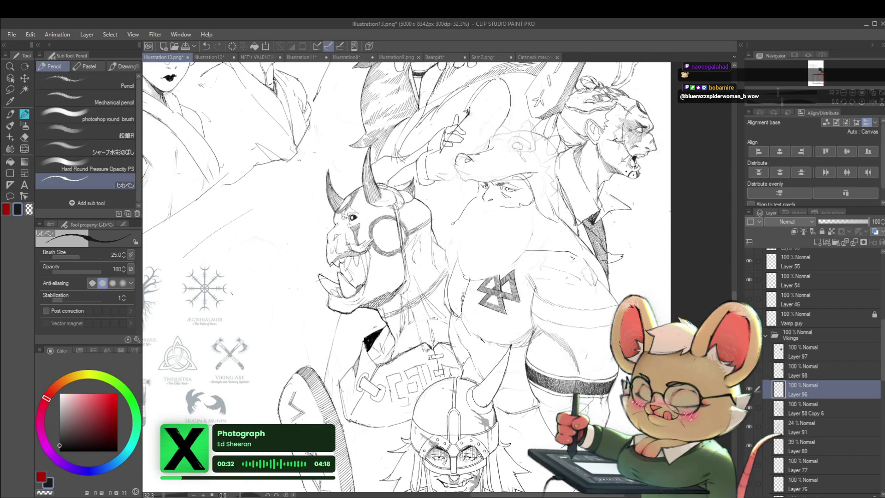
pyautogui.moveTo(478, 212); pyautogui.dragTo(498, 221)
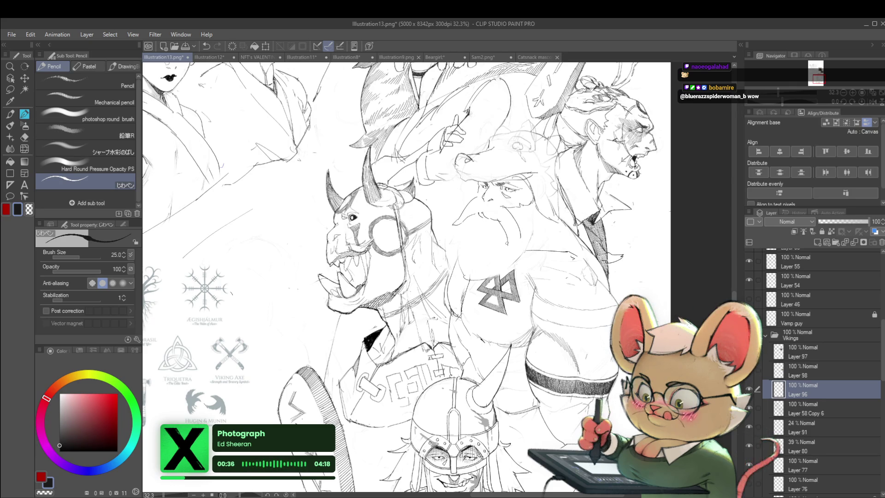
pyautogui.scroll(-3, 530, 224)
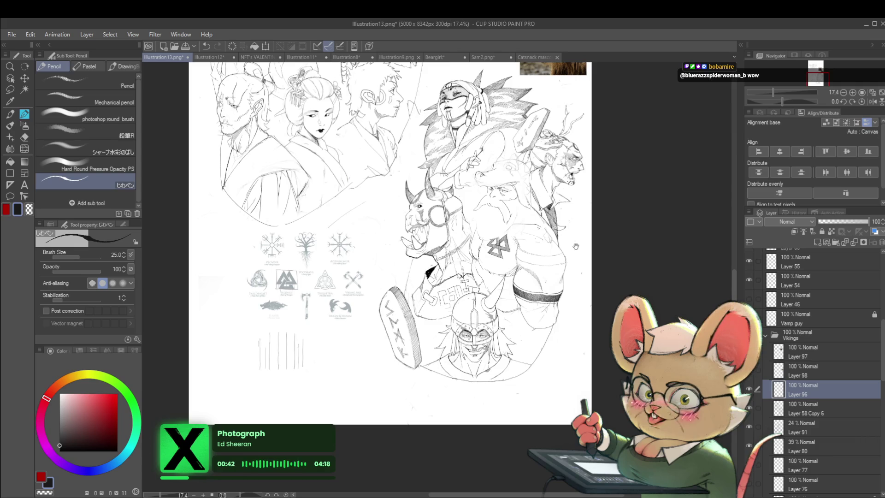
# Bring the bear-hat reference photos into view, stroke the bear-hat face, and erase the faint old face
pyautogui.scroll(2, 399, 268)
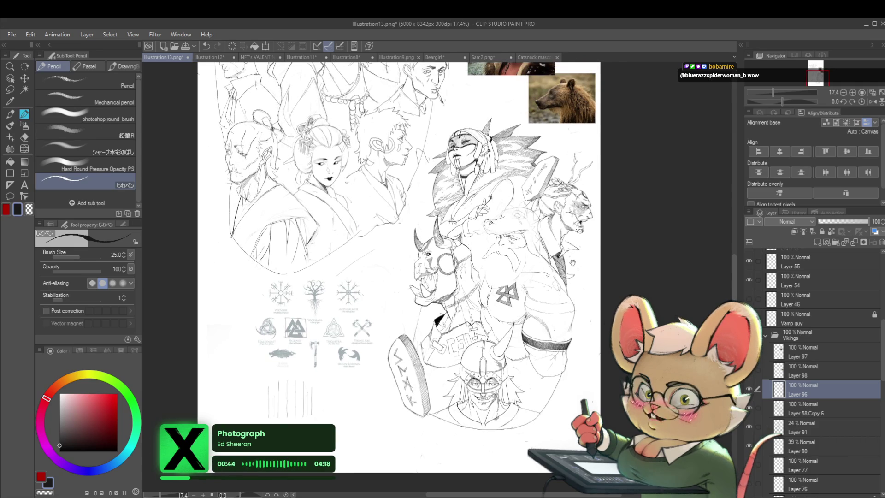
pyautogui.moveTo(522, 212); pyautogui.dragTo(542, 233)
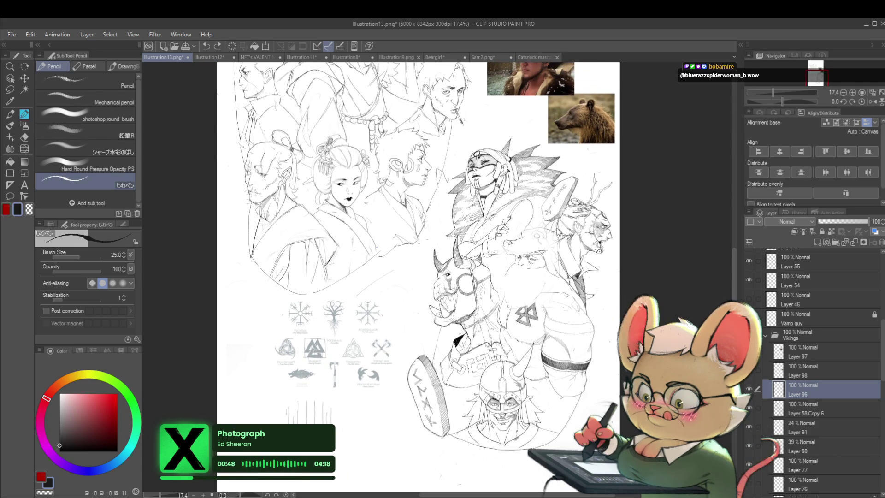
pyautogui.moveTo(542, 236)
pyautogui.mouseDown()
pyautogui.moveTo(563, 256)
pyautogui.moveTo(549, 310)
pyautogui.mouseUp()
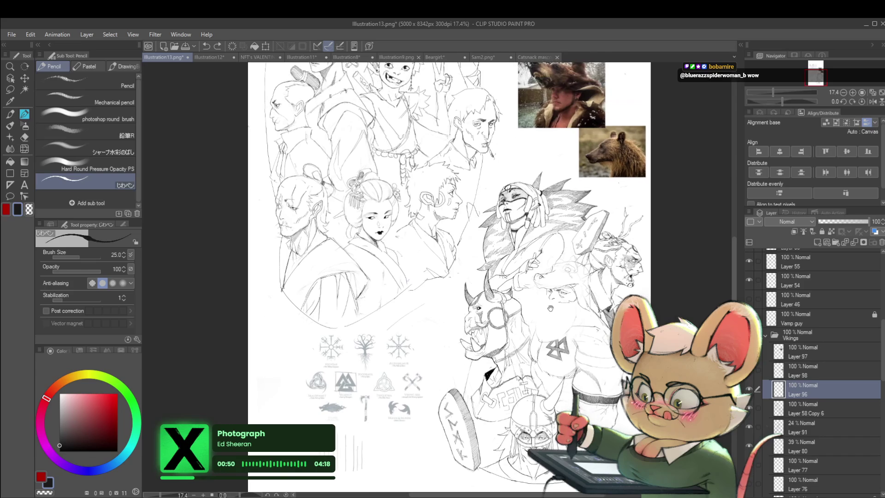
pyautogui.scroll(4, 549, 310)
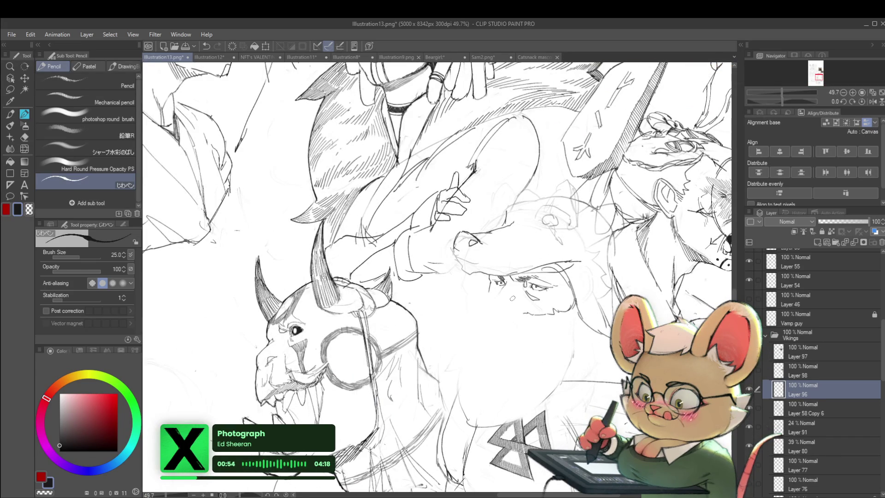
pyautogui.moveTo(517, 299); pyautogui.dragTo(507, 302)
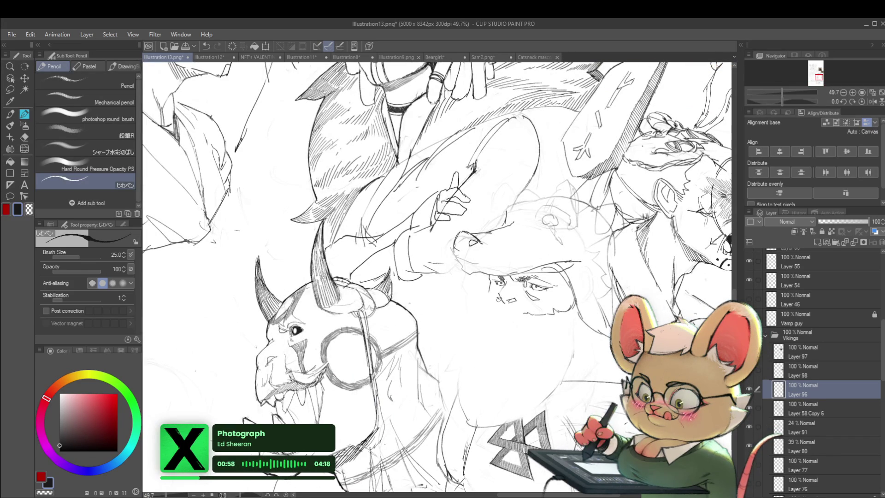
pyautogui.scroll(-3, 498, 298)
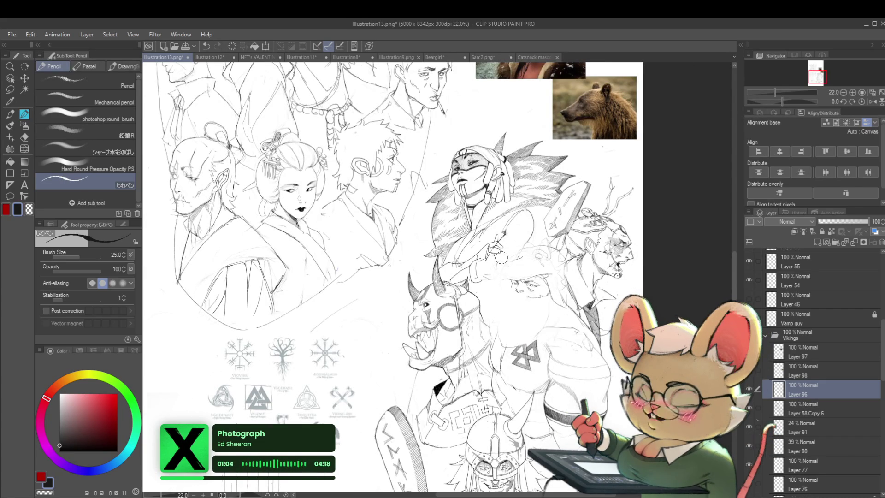
pyautogui.moveTo(549, 293)
pyautogui.mouseDown()
pyautogui.moveTo(530, 276)
pyautogui.moveTo(544, 313)
pyautogui.moveTo(518, 330)
pyautogui.mouseUp()
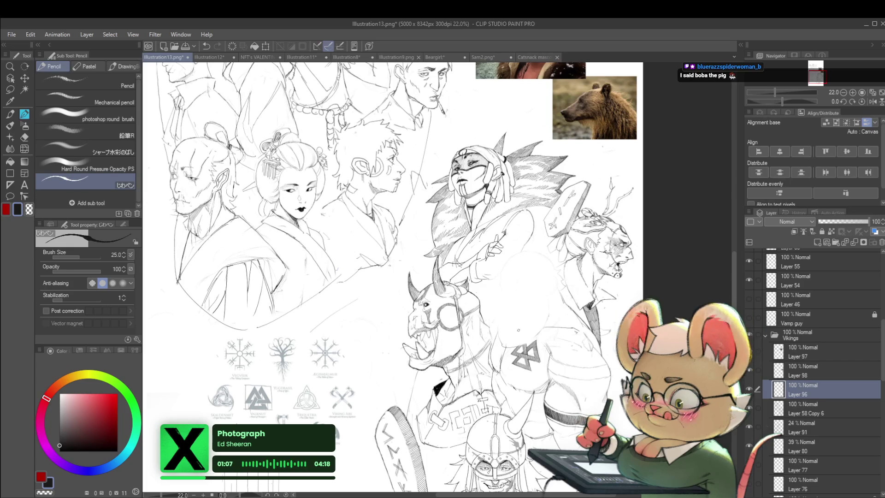
# Hide Layer 76 with its grey blob and show the bald bearded viking sketch
pyautogui.click(749, 484)
pyautogui.click(749, 484)
pyautogui.click(807, 486)
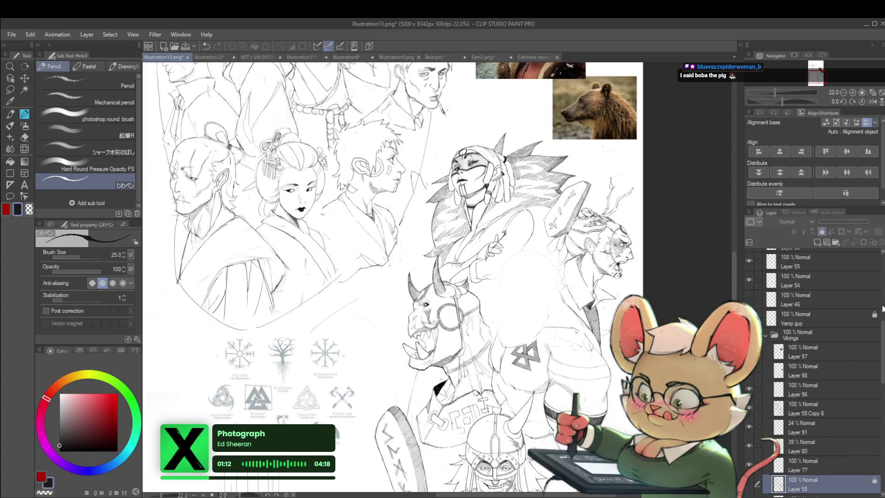
pyautogui.scroll(-4, 882, 334)
pyautogui.click(749, 258)
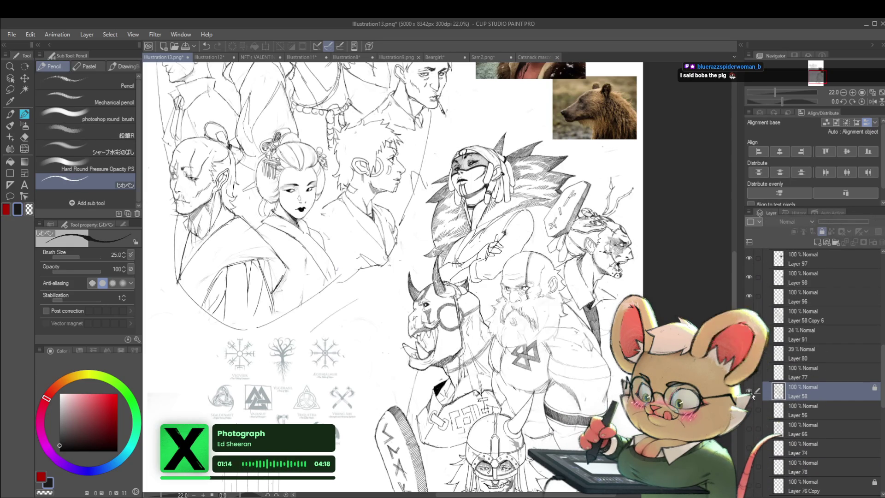
pyautogui.scroll(-2, 438, 277)
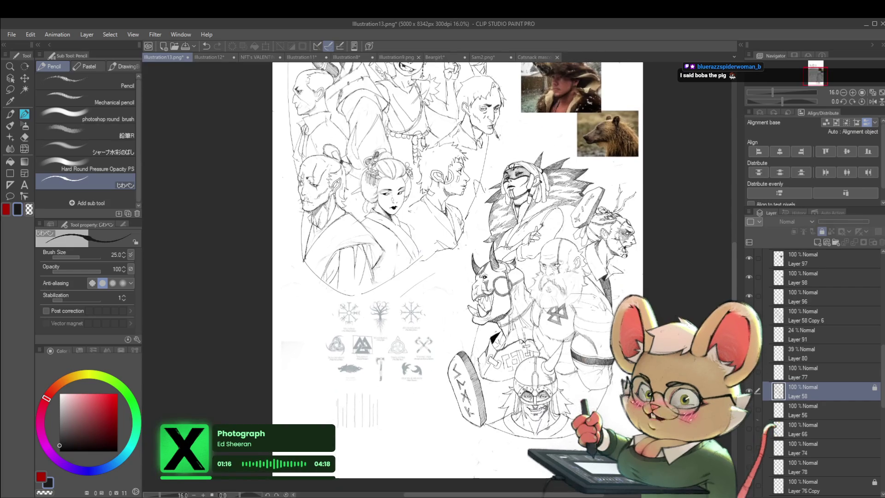
# Unlock Layer 58 for editing while checking the mirrored view, then flip back to normal
pyautogui.click(873, 101)
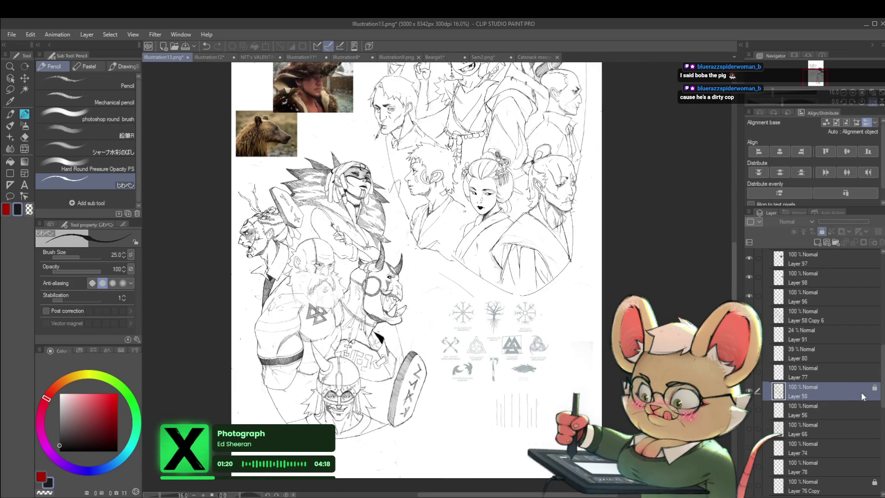
pyautogui.click(823, 233)
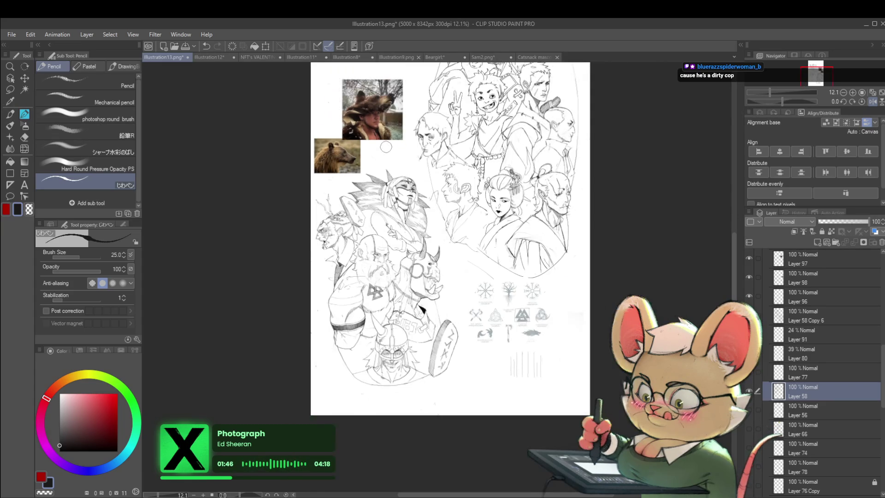
pyautogui.scroll(5, 346, 310)
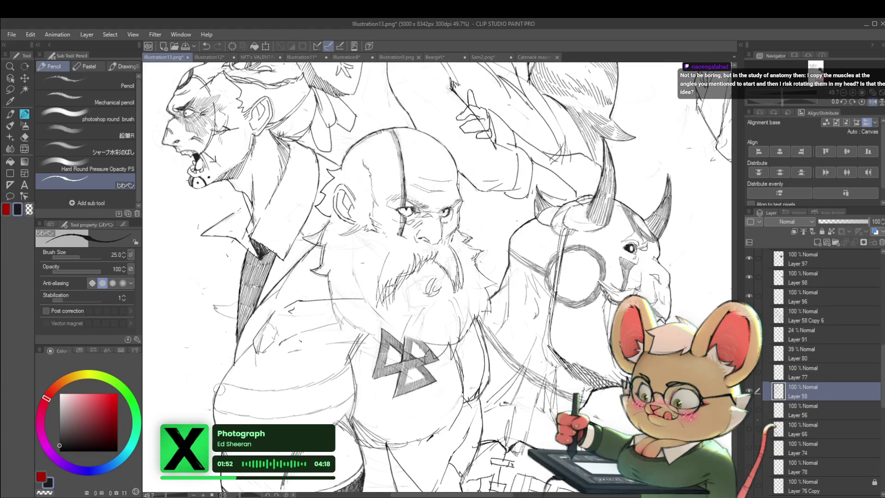
pyautogui.scroll(-4, 217, 417)
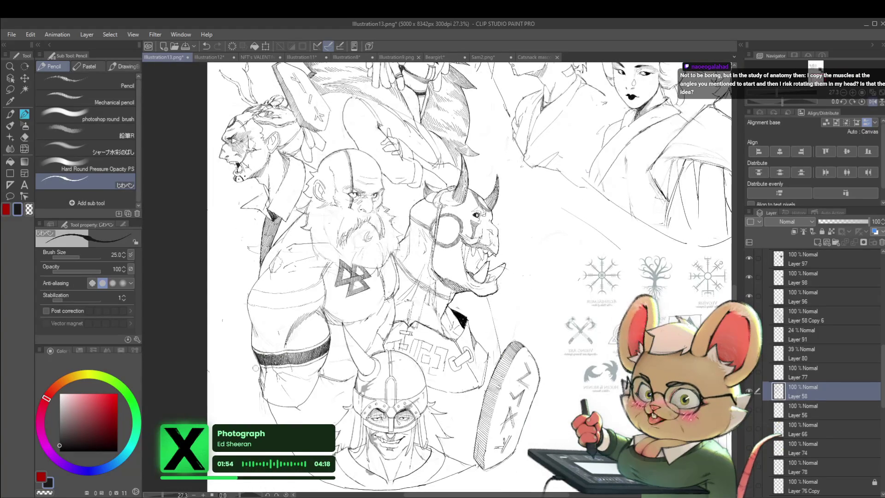
pyautogui.scroll(-3, 257, 380)
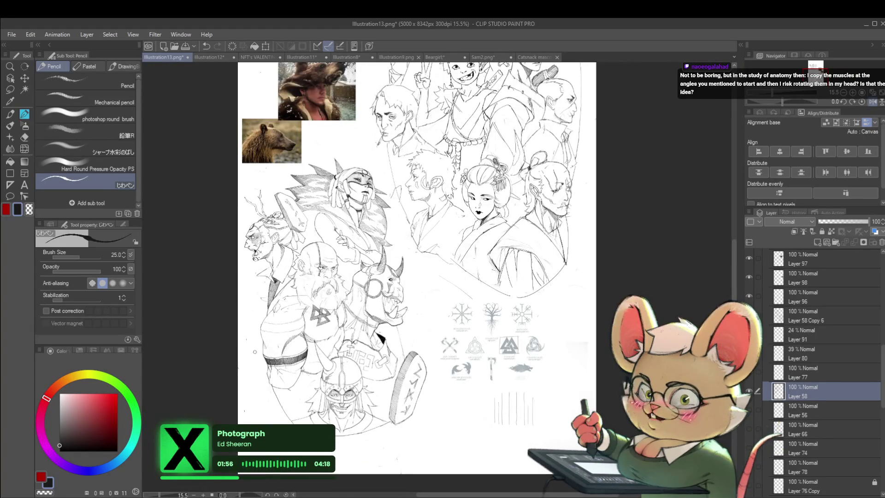
pyautogui.scroll(-2, 565, 349)
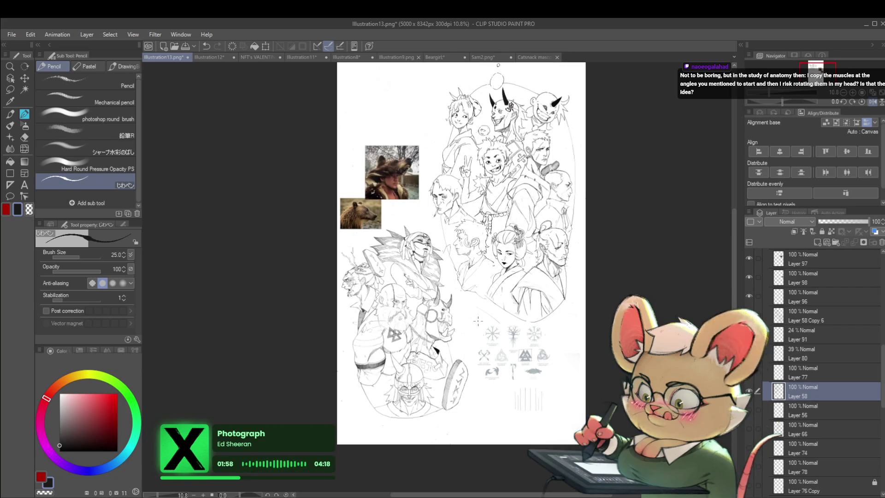
pyautogui.click(872, 102)
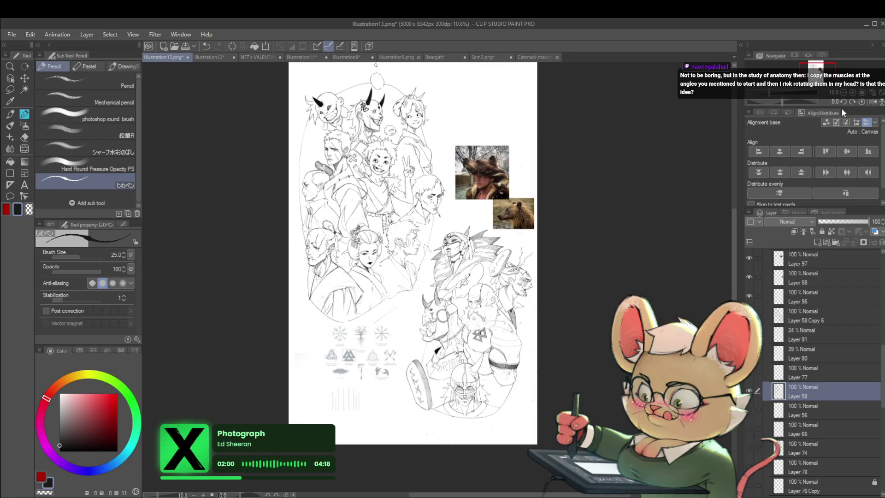
pyautogui.scroll(3, 496, 387)
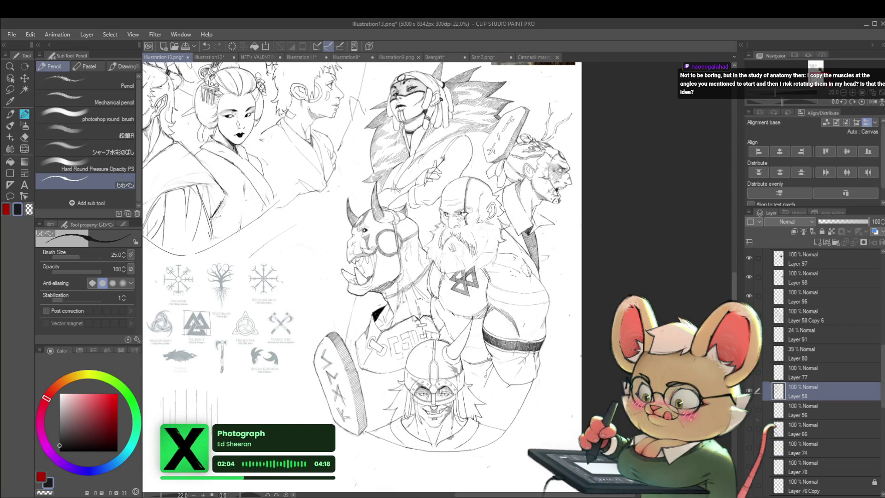
# Check the drawing in mirrored view, then select the topmost layer, Layer 97
pyautogui.hotkey('ctrl', 'y')
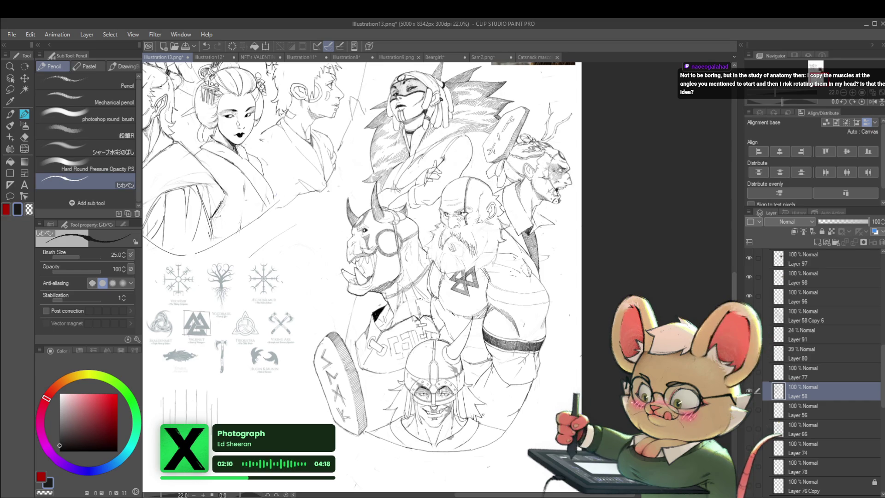
pyautogui.scroll(-2, 519, 404)
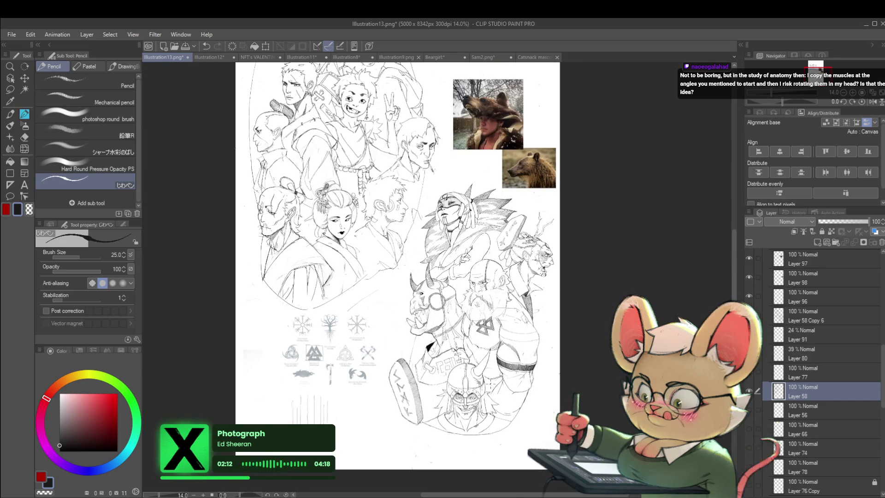
pyautogui.click(873, 102)
pyautogui.scroll(2, 376, 404)
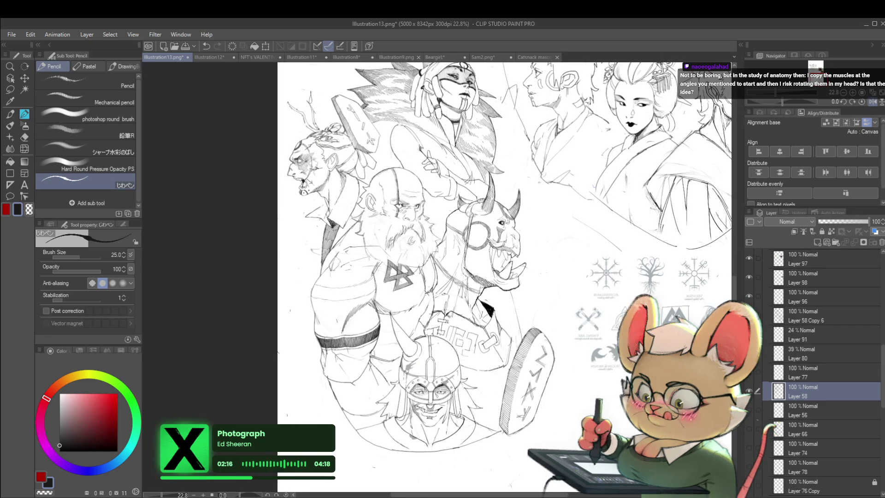
pyautogui.scroll(-3, 399, 363)
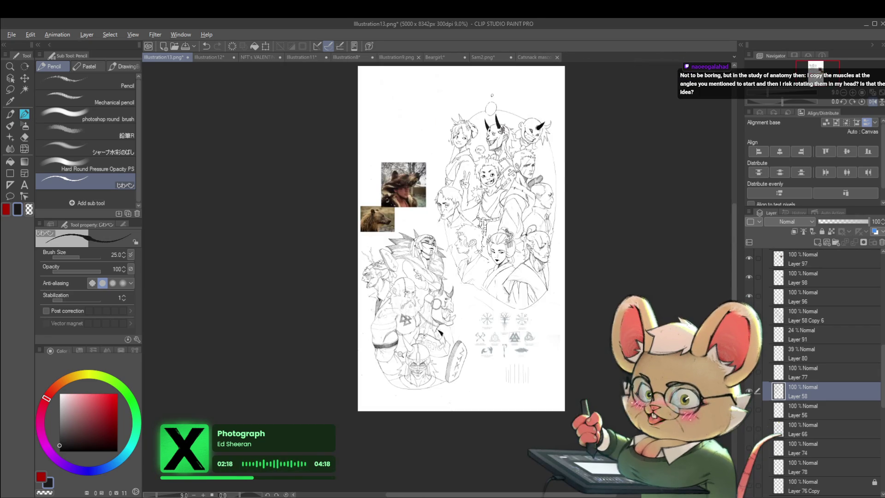
pyautogui.scroll(3, 404, 355)
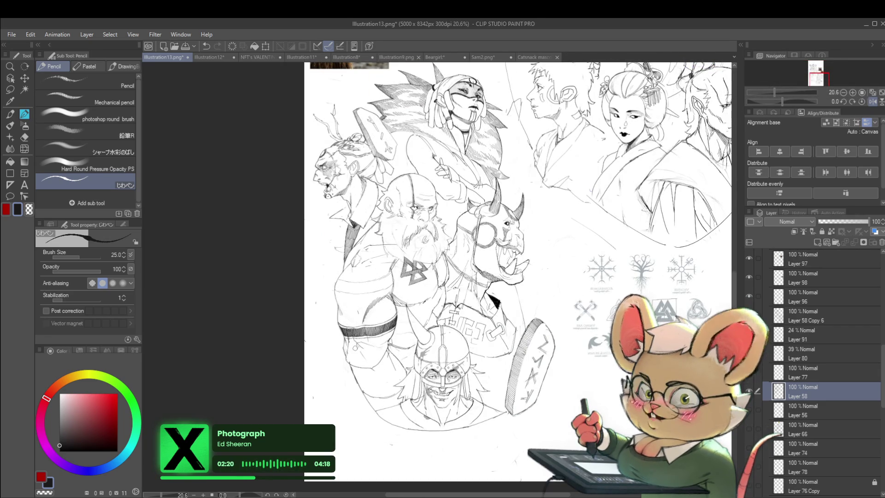
pyautogui.click(802, 259)
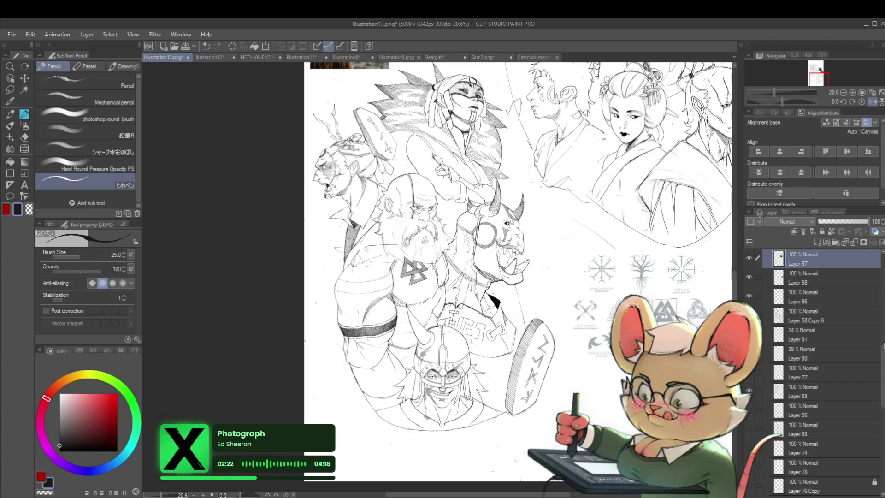
# Delete Layers 97 and 98 together
pyautogui.keyDown('ctrl'); pyautogui.click(806, 274); pyautogui.keyUp('ctrl')
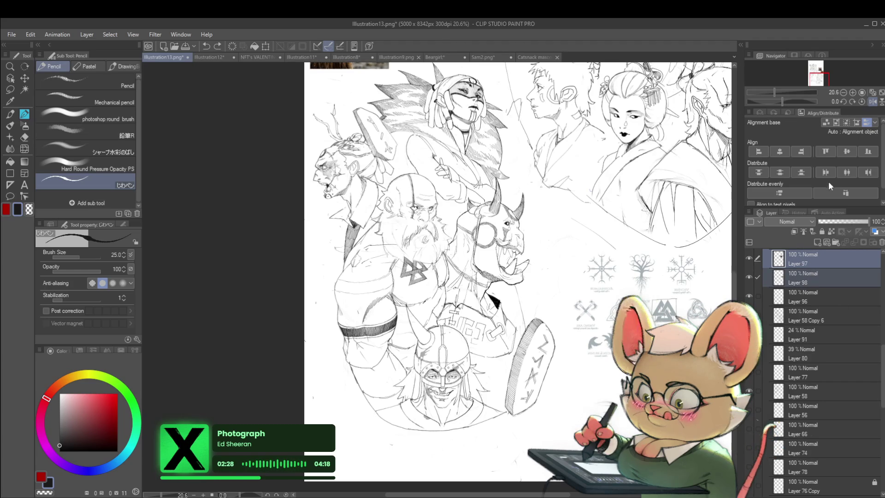
pyautogui.press('Delete')
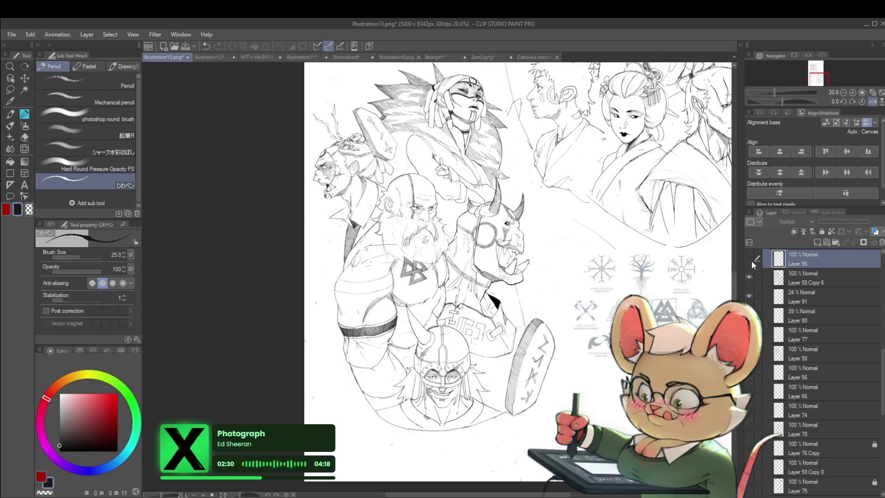
pyautogui.moveTo(507, 230); pyautogui.dragTo(459, 293)
pyautogui.scroll(-3, 618, 360)
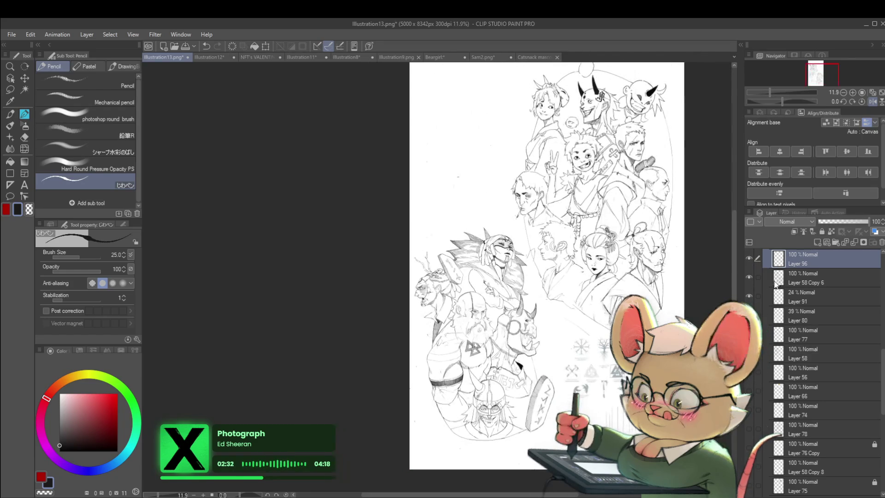
# Toggle Layer 96's visibility to compare its content, then delete it
pyautogui.click(750, 258)
pyautogui.click(750, 259)
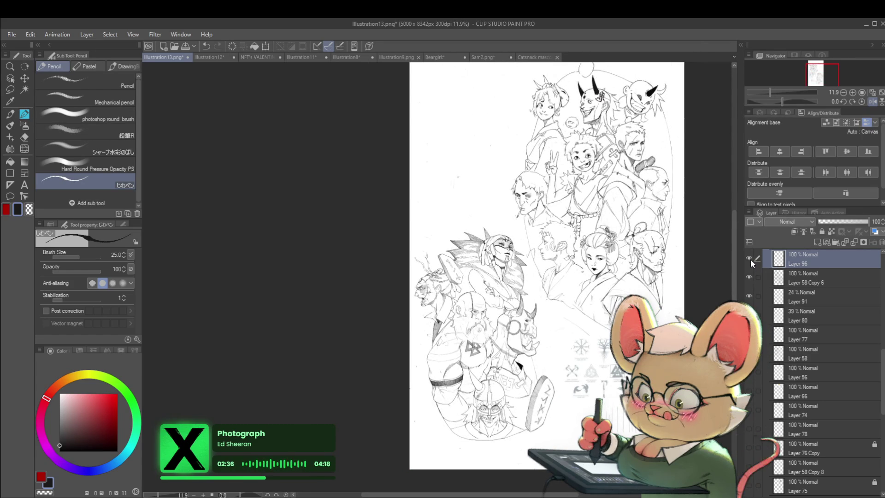
pyautogui.click(750, 259)
pyautogui.click(750, 259)
pyautogui.click(751, 259)
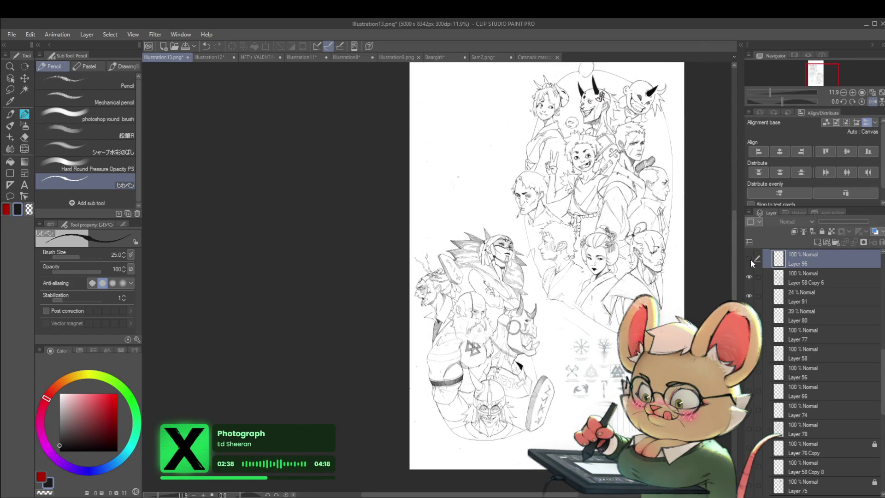
pyautogui.click(751, 258)
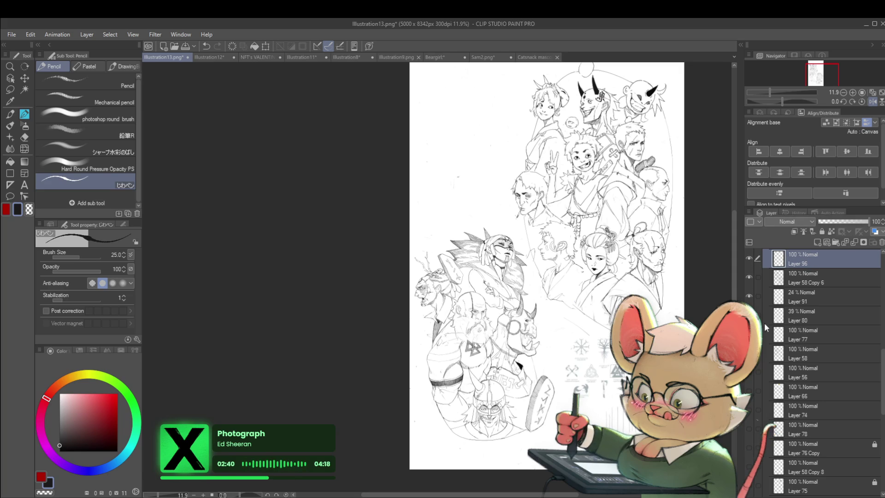
pyautogui.press('Delete')
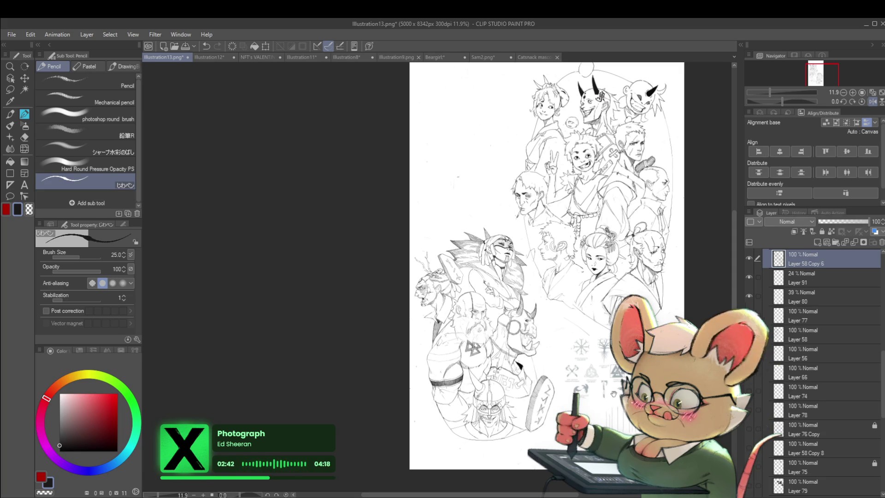
pyautogui.moveTo(573, 351); pyautogui.dragTo(568, 288)
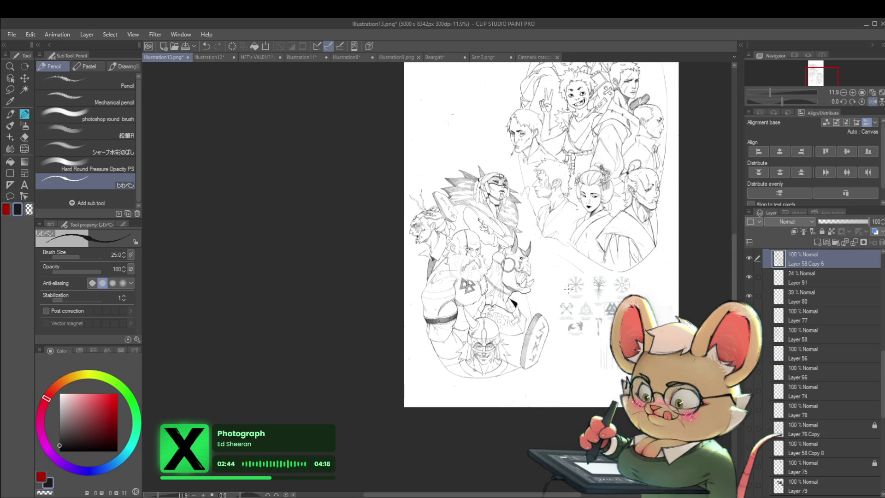
pyautogui.scroll(3, 500, 295)
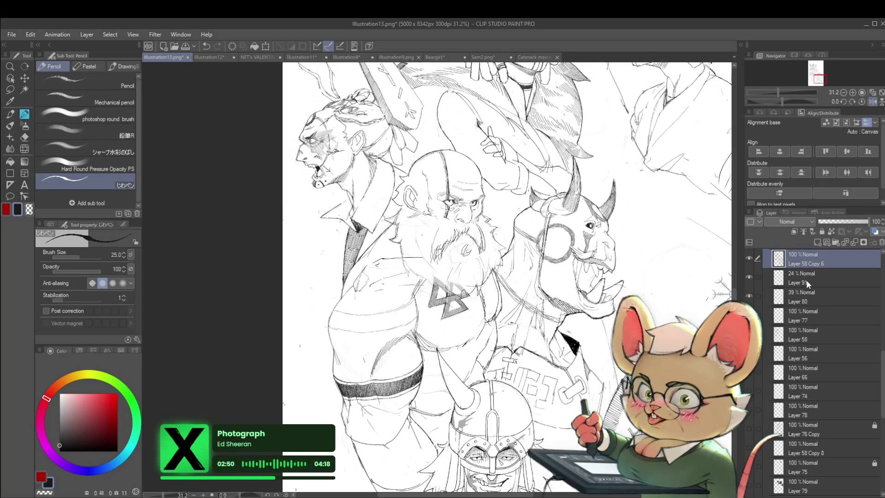
pyautogui.hotkey('alt', '[')
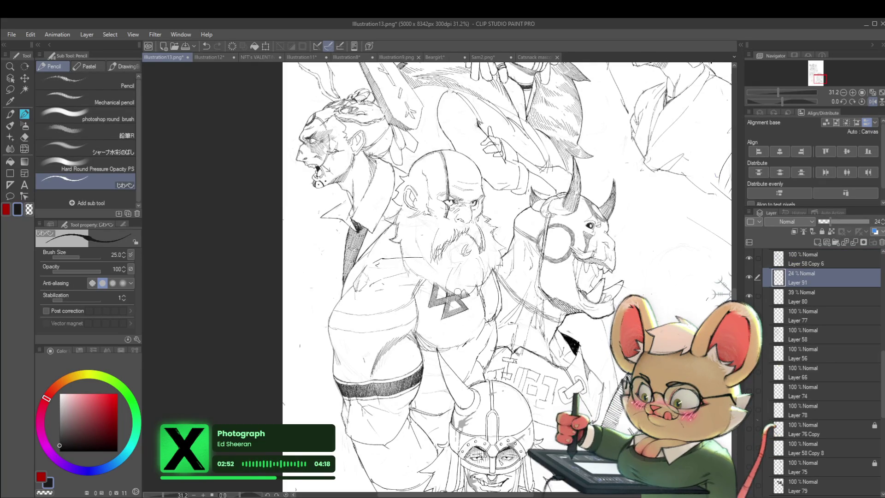
pyautogui.scroll(-3, 459, 287)
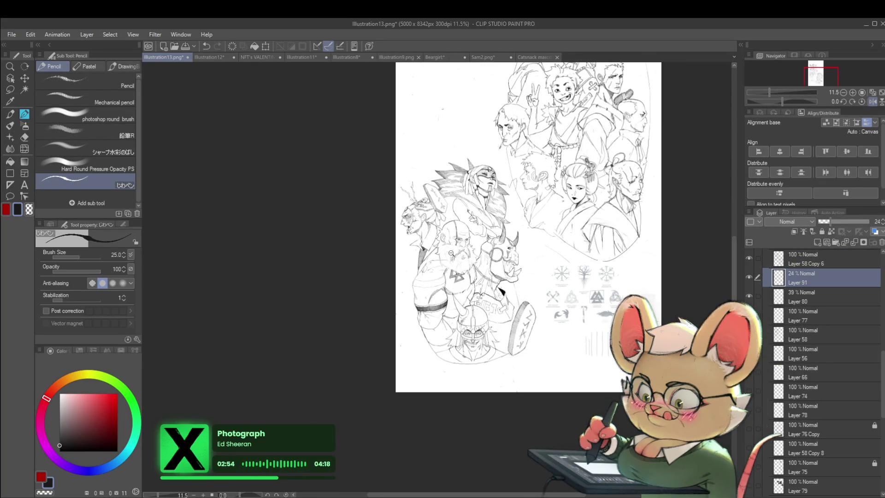
pyautogui.scroll(3, 460, 251)
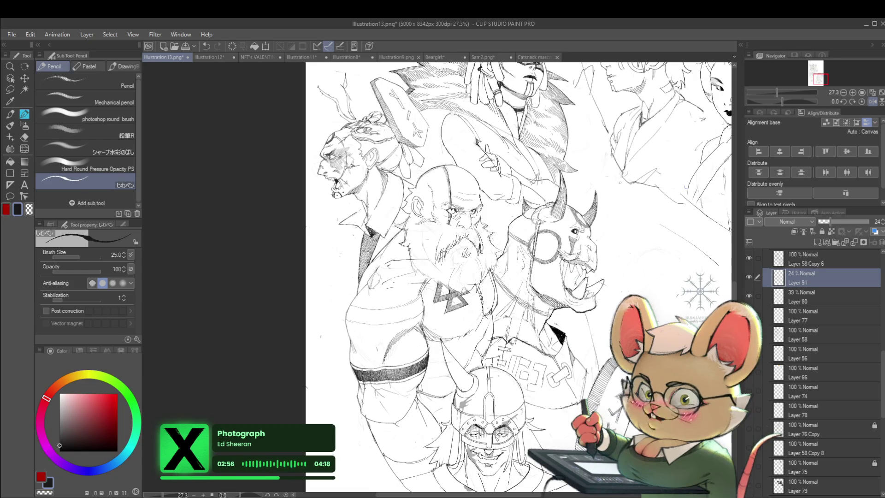
pyautogui.click(802, 262)
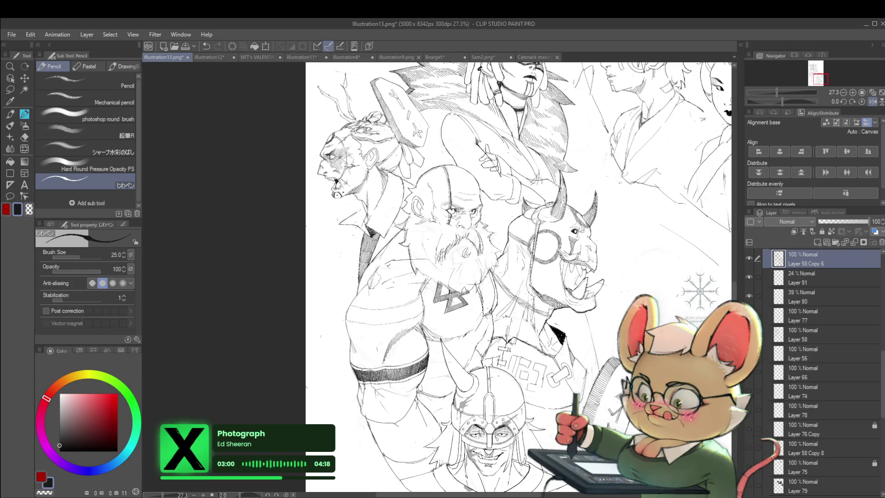
pyautogui.moveTo(434, 280); pyautogui.dragTo(441, 287)
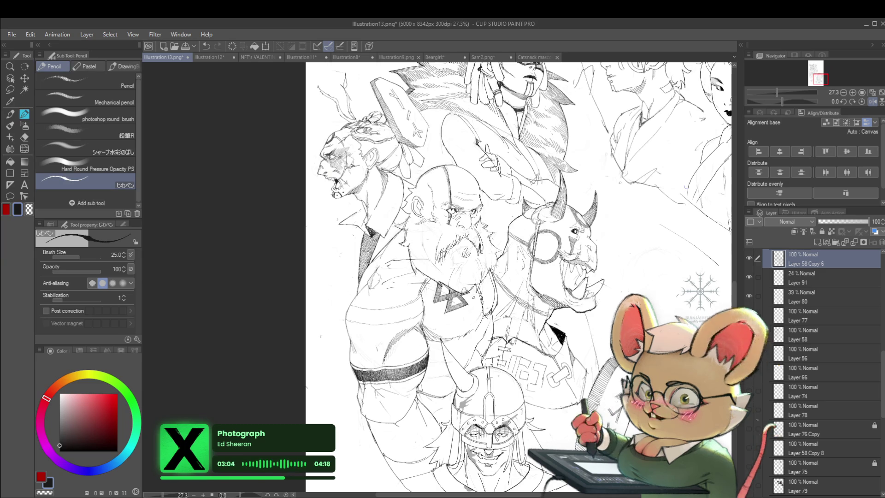
pyautogui.scroll(-3, 488, 264)
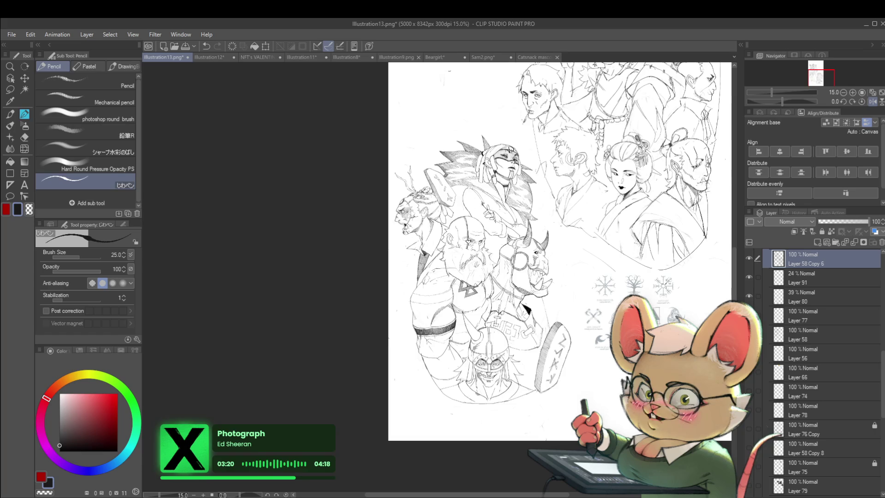
pyautogui.scroll(5, 437, 187)
pyautogui.scroll(2, 437, 187)
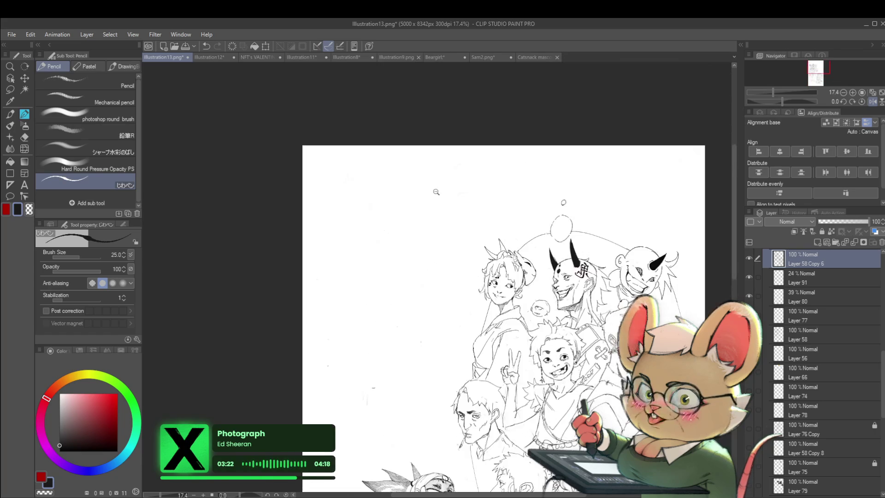
# Rough in the creature's elongated outline with a stem line and right-side curves
pyautogui.scroll(2, 437, 186)
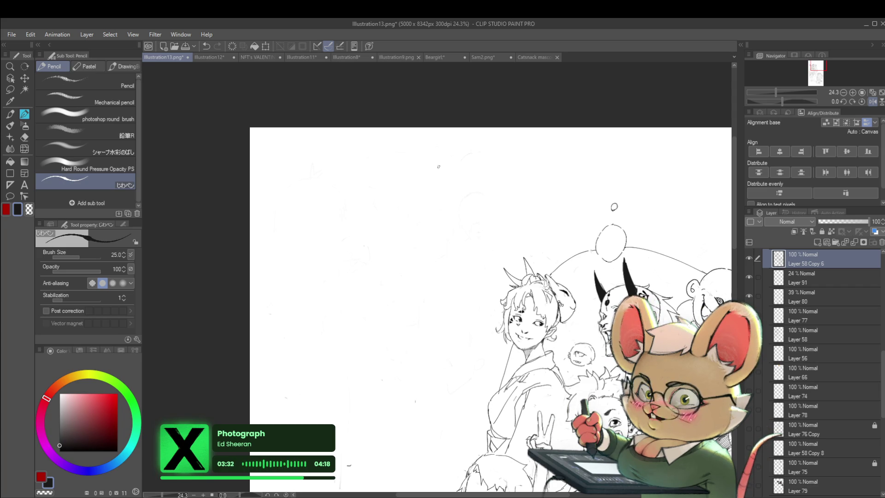
pyautogui.moveTo(426, 215)
pyautogui.mouseDown()
pyautogui.moveTo(433, 269)
pyautogui.moveTo(454, 183)
pyautogui.moveTo(443, 140)
pyautogui.moveTo(440, 165)
pyautogui.mouseUp()
pyautogui.moveTo(434, 253); pyautogui.dragTo(435, 268)
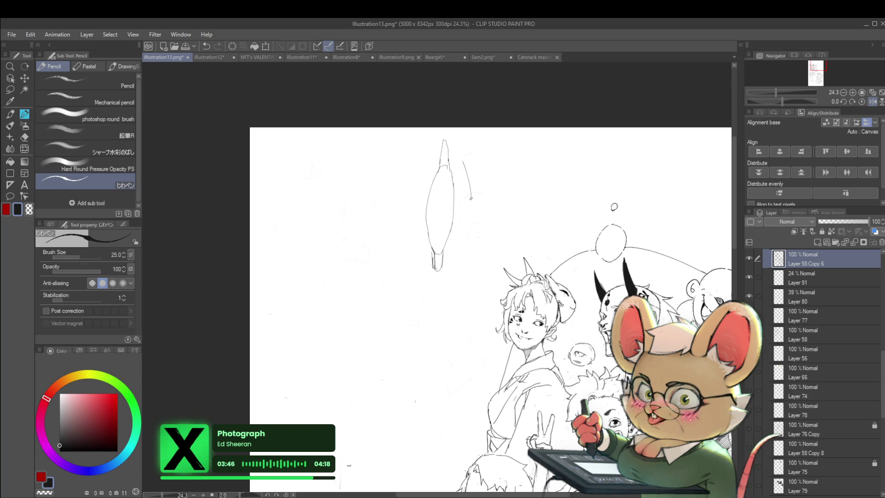
pyautogui.moveTo(453, 224); pyautogui.dragTo(447, 265)
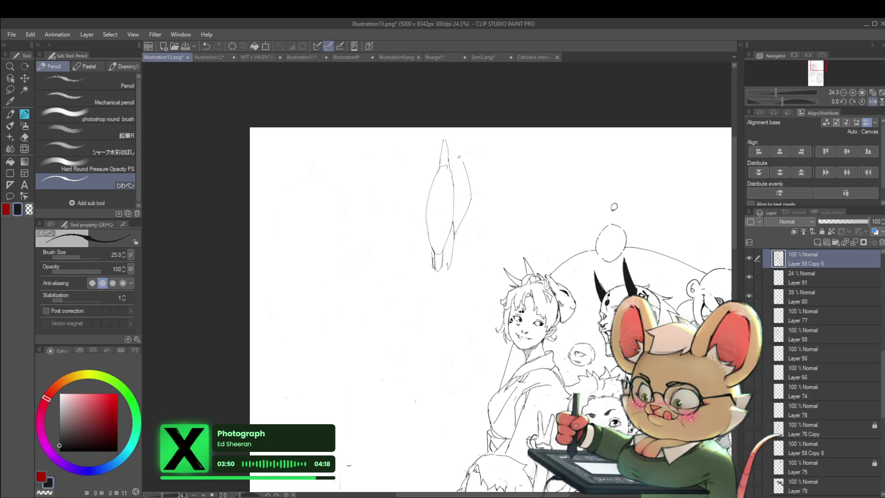
pyautogui.scroll(3, 432, 219)
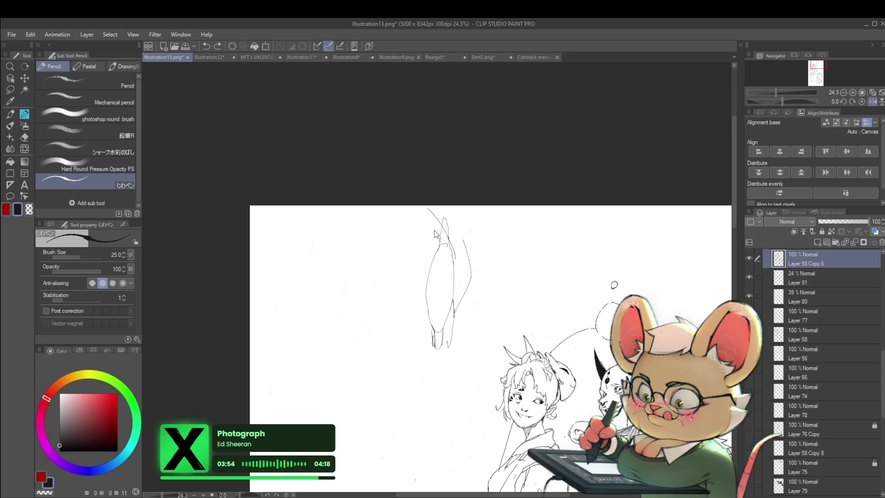
pyautogui.moveTo(413, 217); pyautogui.dragTo(439, 239)
pyautogui.hotkey('ctrl', 'z')
pyautogui.moveTo(456, 208); pyautogui.dragTo(460, 255)
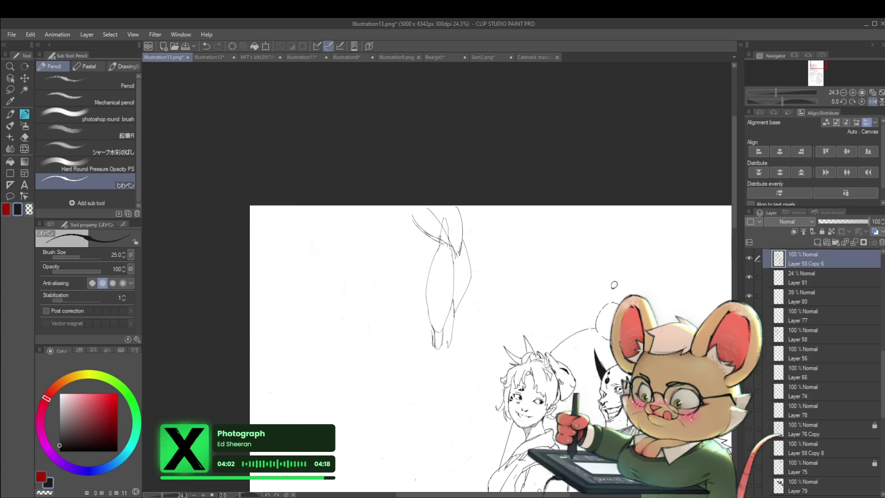
pyautogui.scroll(-2, 441, 240)
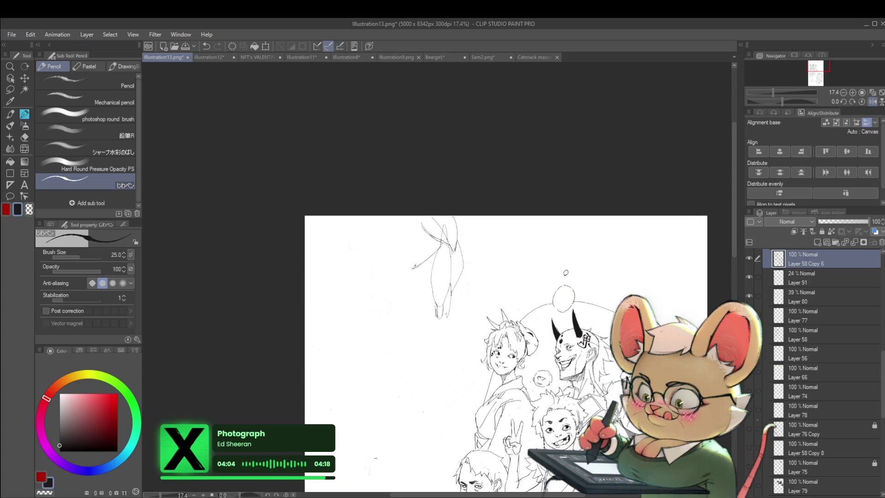
# Add a leftward stroke and a curve, unflip the view, and show Layer 77 again
pyautogui.moveTo(415, 220); pyautogui.dragTo(386, 225)
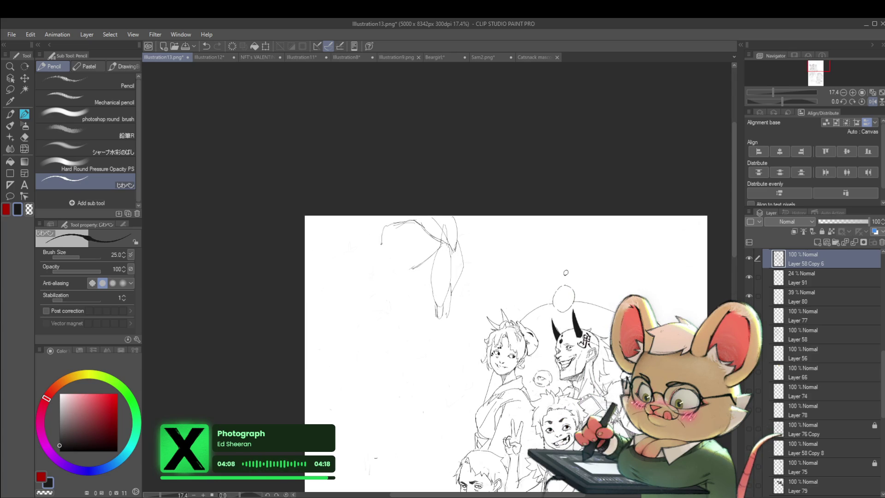
pyautogui.click(872, 101)
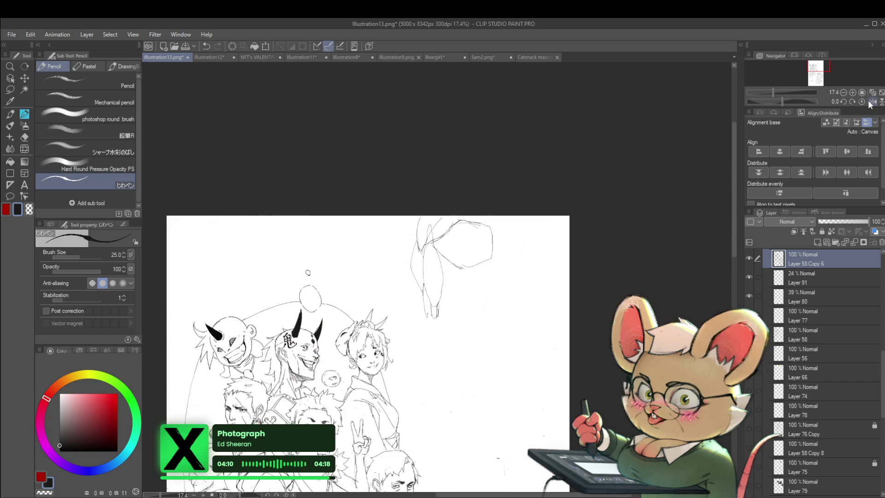
pyautogui.scroll(1, 436, 272)
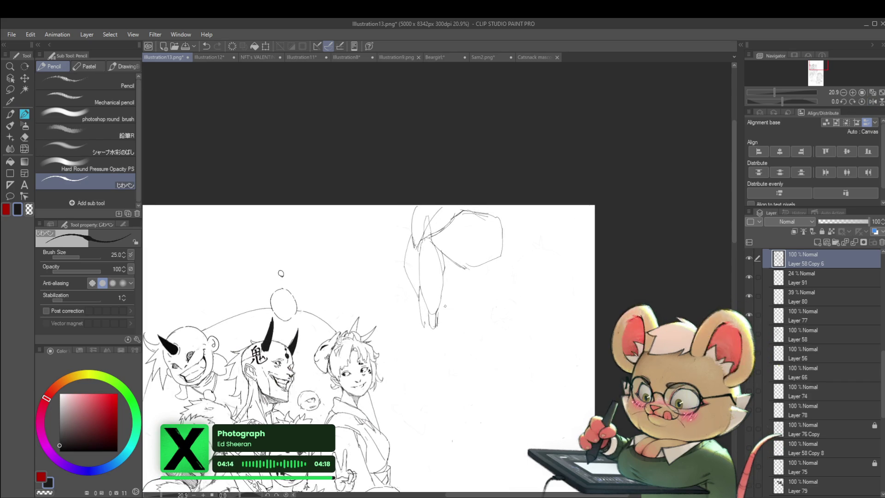
pyautogui.scroll(-3, 454, 297)
pyautogui.scroll(2, 454, 298)
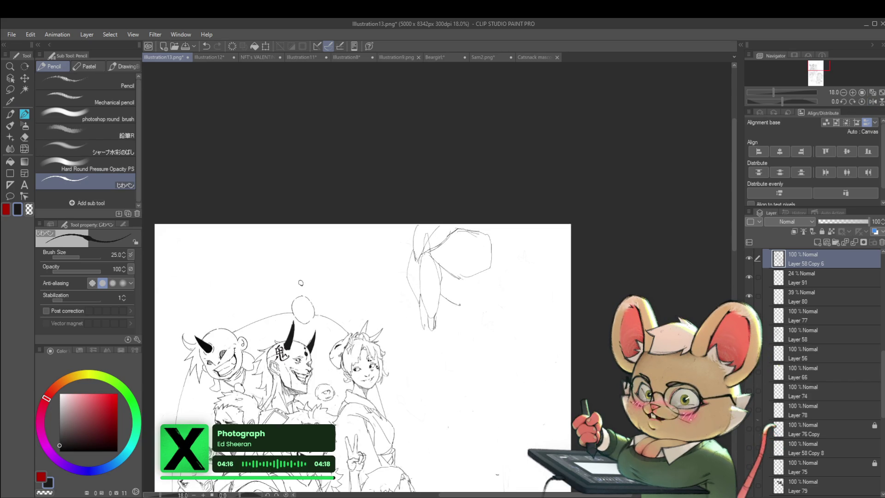
pyautogui.moveTo(461, 303); pyautogui.dragTo(487, 287)
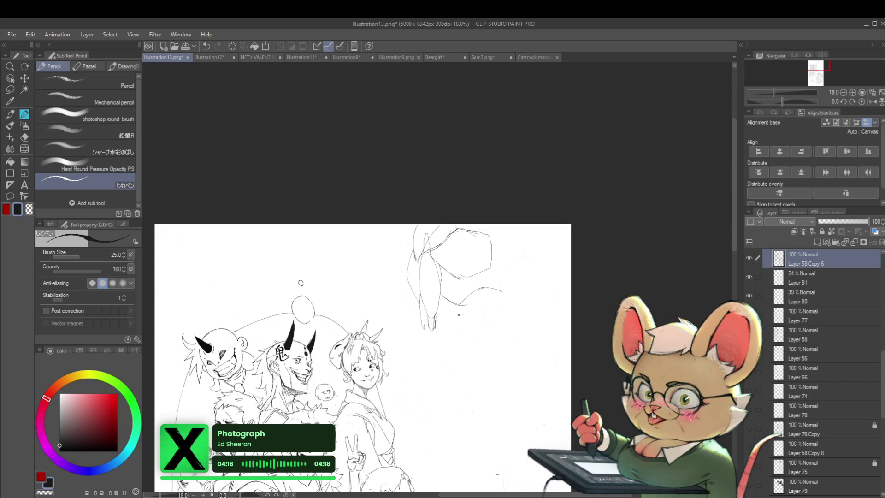
pyautogui.click(749, 315)
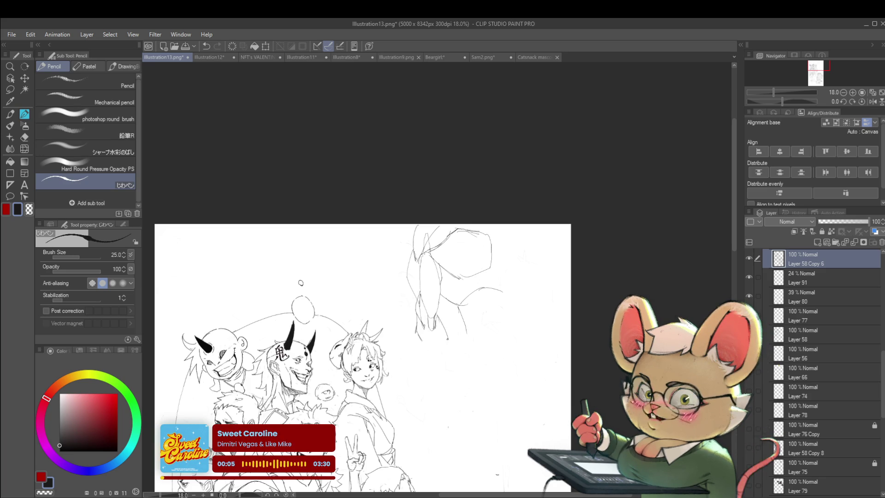
pyautogui.scroll(-3, 456, 309)
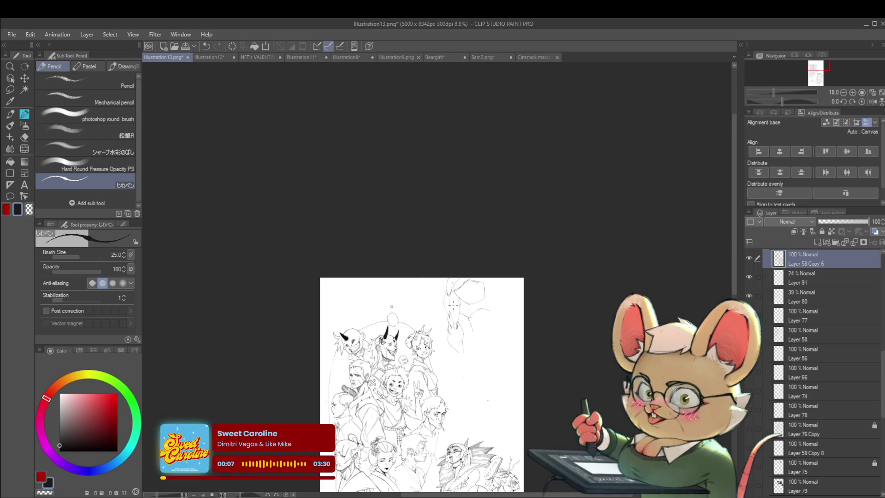
# Undo the three latest top-right strokes, then zoom in and pan to the lower figures
pyautogui.hotkey('ctrl', 'z')
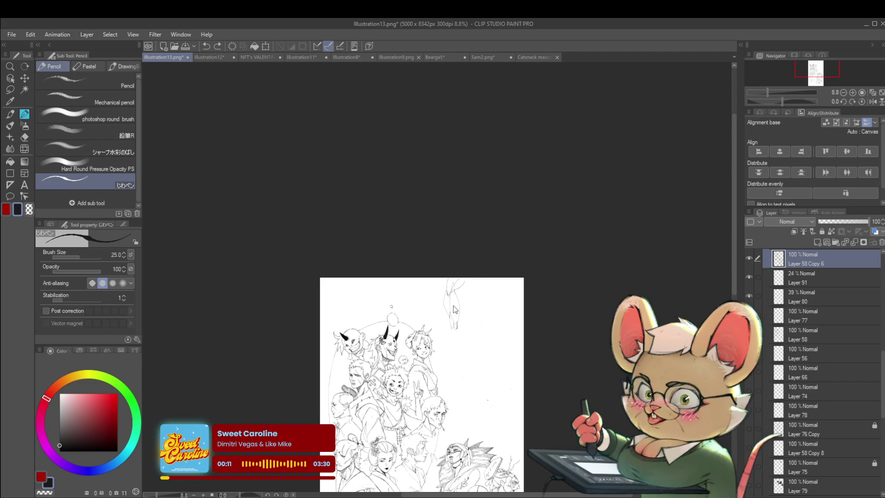
pyautogui.hotkey('ctrl', 'z')
pyautogui.hotkey('ctrl', 'z')
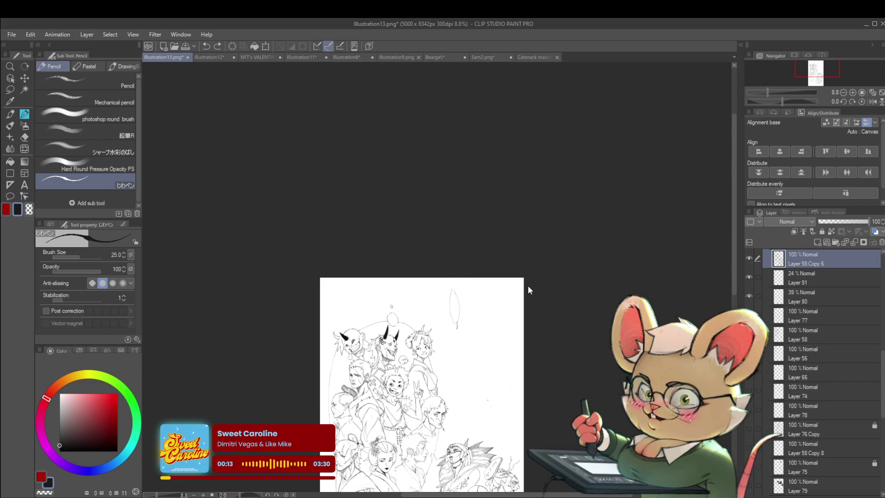
pyautogui.hotkey('ctrl', 'z')
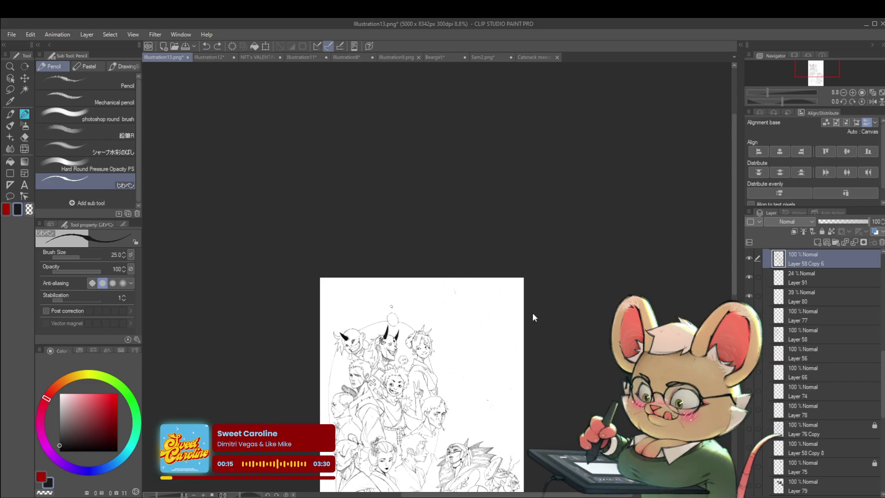
pyautogui.keyDown('ctrl'); pyautogui.click(488, 307); pyautogui.keyUp('ctrl')
pyautogui.scroll(-3, 488, 307)
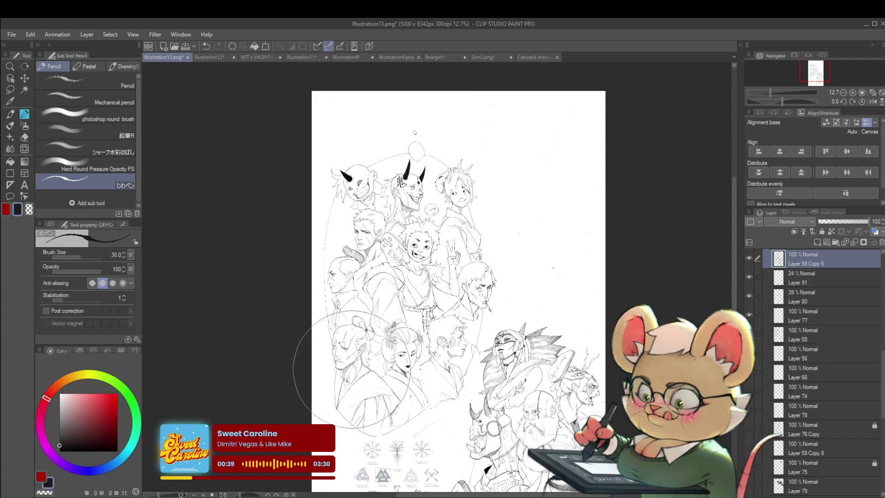
pyautogui.moveTo(296, 372); pyautogui.dragTo(291, 354)
pyautogui.moveTo(374, 482); pyautogui.dragTo(376, 376)
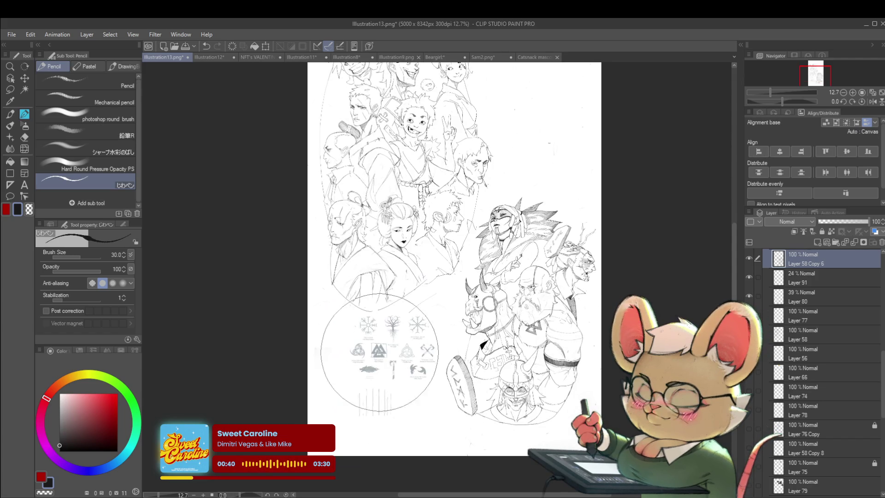
# Select Layer 80 and erase the rune symbols below the samurai oval
pyautogui.click(812, 275)
pyautogui.click(794, 301)
pyautogui.moveTo(359, 350)
pyautogui.mouseDown()
pyautogui.moveTo(354, 383)
pyautogui.moveTo(405, 395)
pyautogui.moveTo(375, 375)
pyautogui.moveTo(360, 406)
pyautogui.mouseUp()
pyautogui.hotkey('ctrl', 'z')
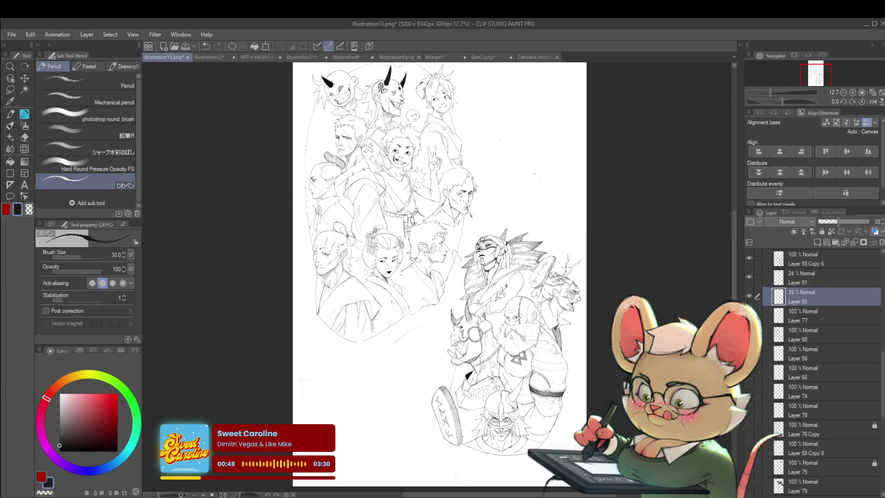
# Mirror the canvas horizontally, zoom in on the lower figures, and undo the last step
pyautogui.click(873, 102)
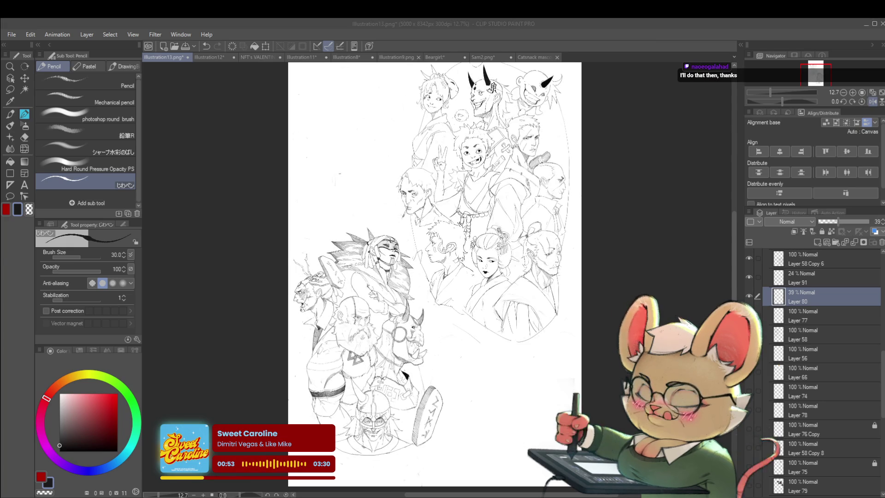
pyautogui.click(515, 363)
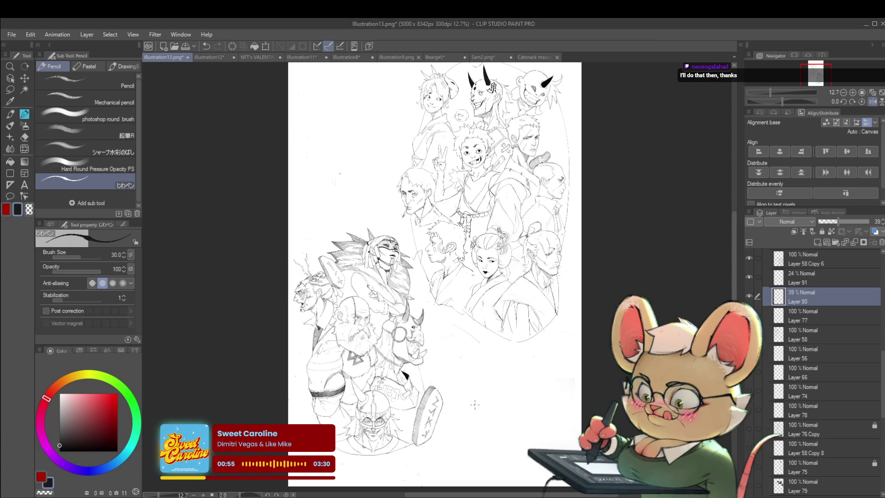
pyautogui.moveTo(474, 404); pyautogui.dragTo(567, 353)
pyautogui.scroll(3, 567, 353)
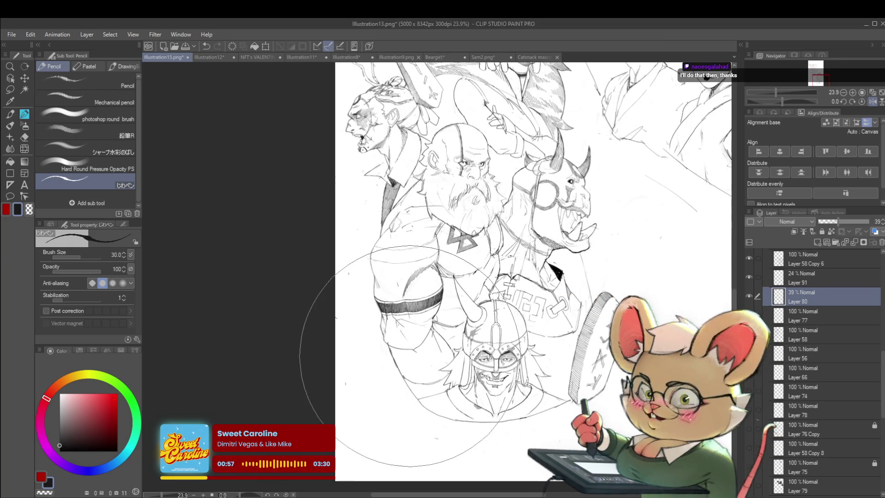
pyautogui.hotkey('ctrl', 'z')
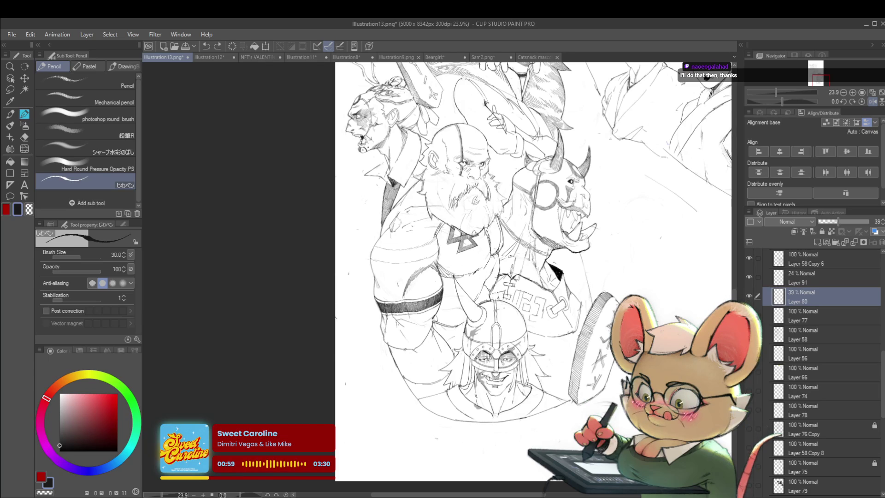
# Select Layer 58 and add Layer 58 Copy 6 to the layer selection
pyautogui.scroll(5, 387, 352)
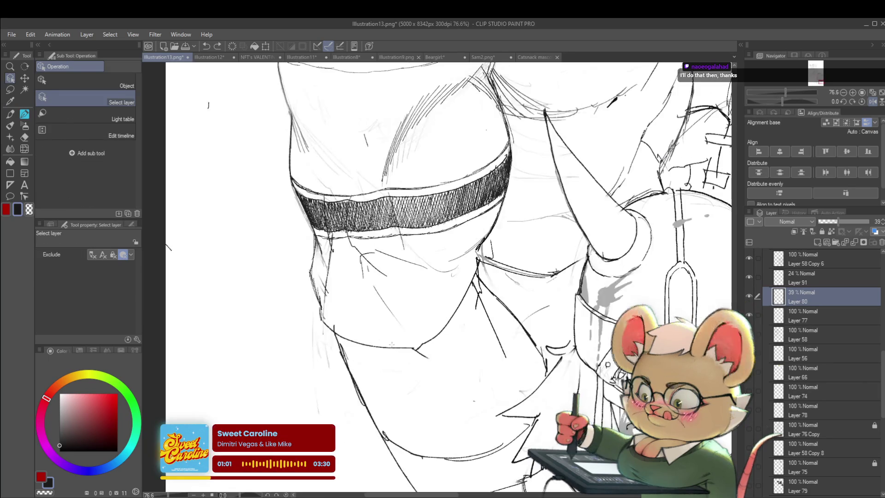
pyautogui.scroll(5, 387, 351)
pyautogui.click(307, 337)
pyautogui.scroll(-5, 306, 336)
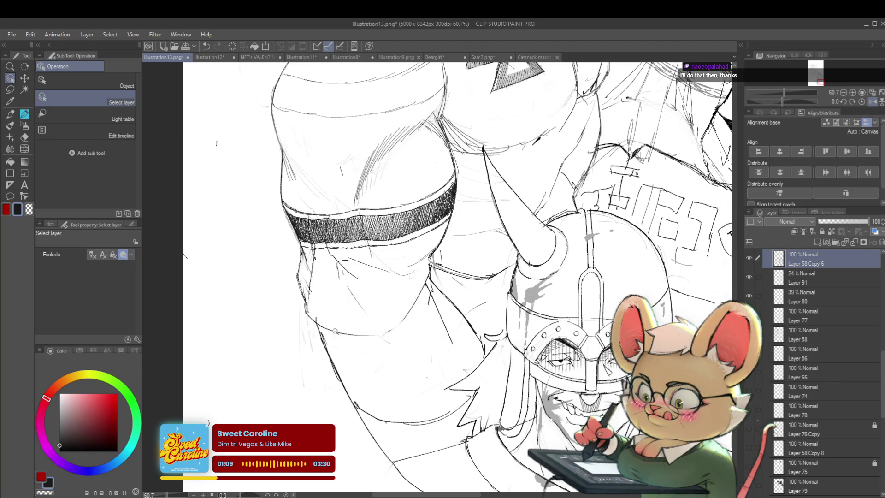
pyautogui.scroll(3, 326, 328)
pyautogui.click(290, 312)
pyautogui.scroll(-4, 290, 312)
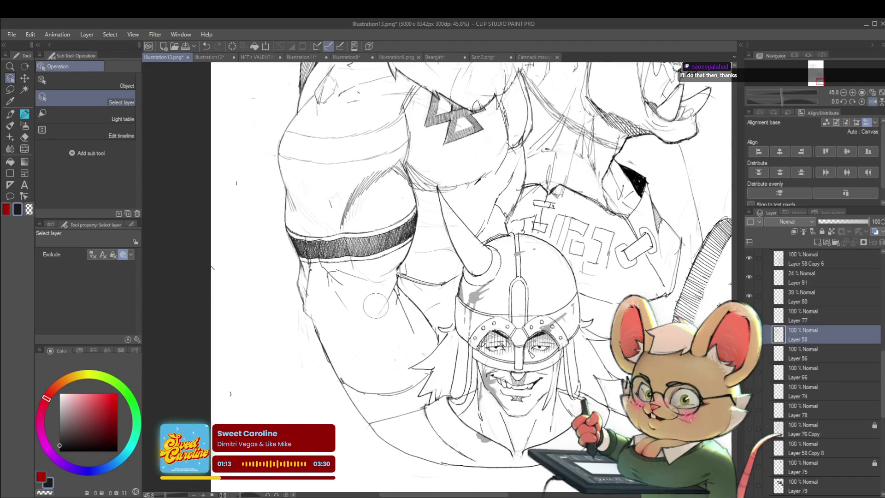
pyautogui.scroll(-4, 383, 312)
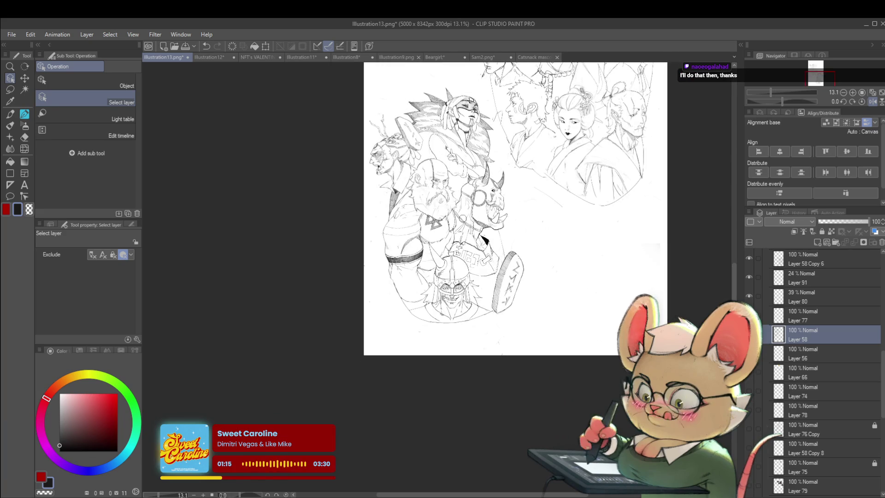
pyautogui.scroll(2, 407, 289)
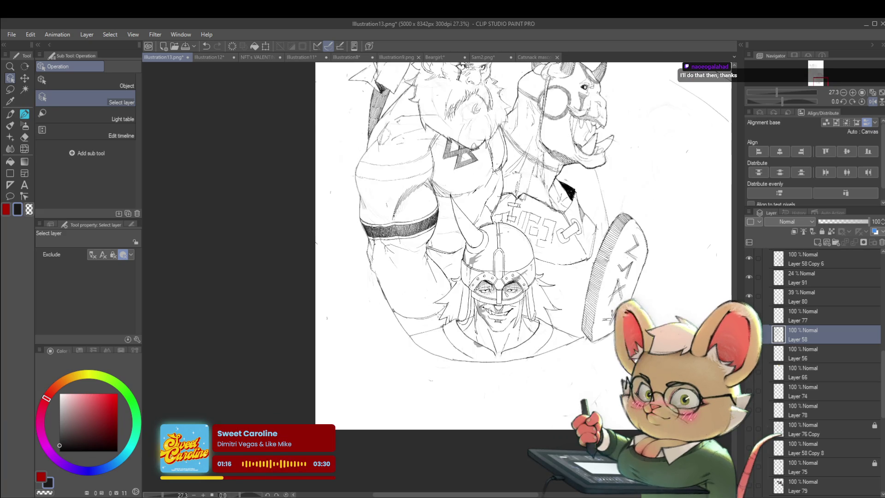
pyautogui.keyDown('shift'); pyautogui.click(374, 275); pyautogui.keyUp('shift')
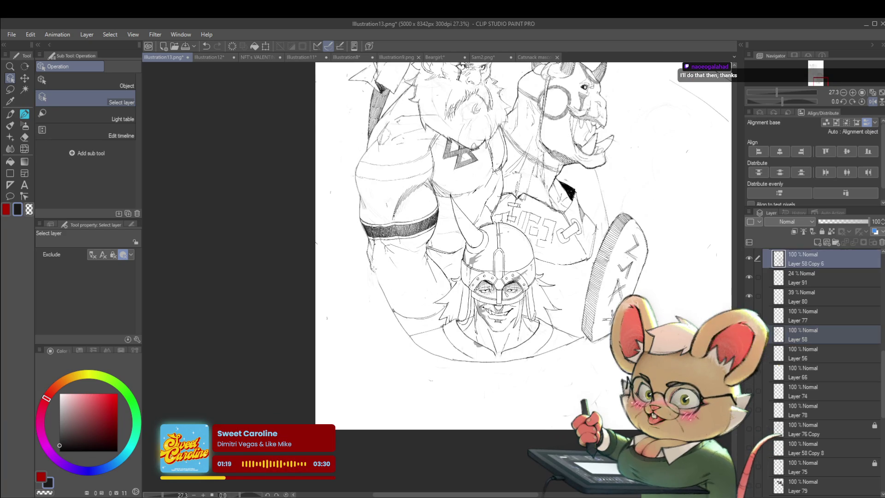
# Keep only Layer 58 Copy 6 selected and return to the pencil brush after a test stroke
pyautogui.click(805, 252)
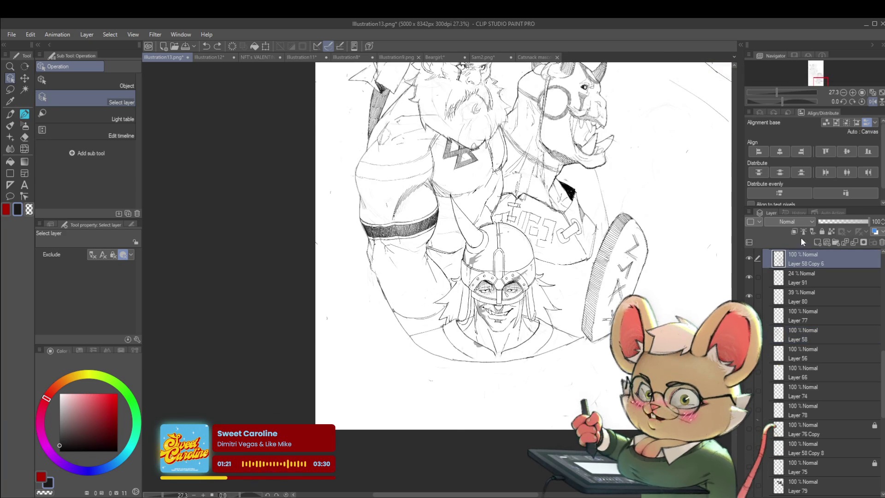
pyautogui.press('p')
pyautogui.moveTo(372, 269); pyautogui.dragTo(381, 292)
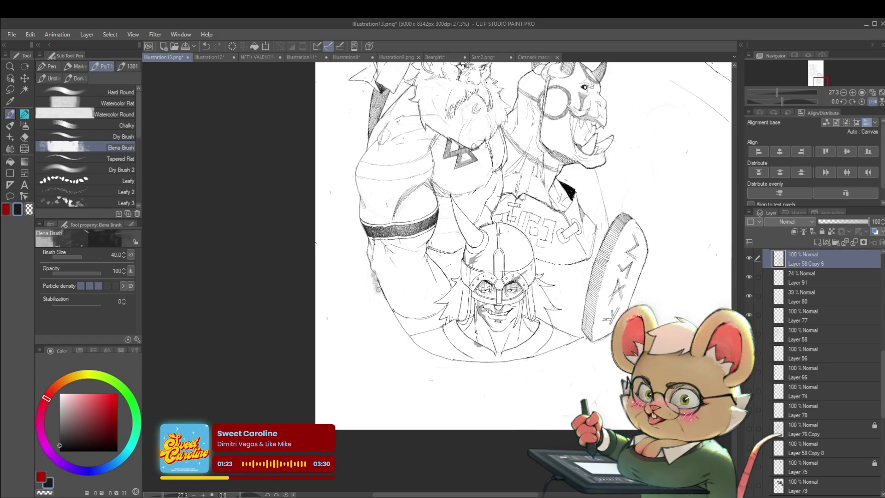
pyautogui.press('p')
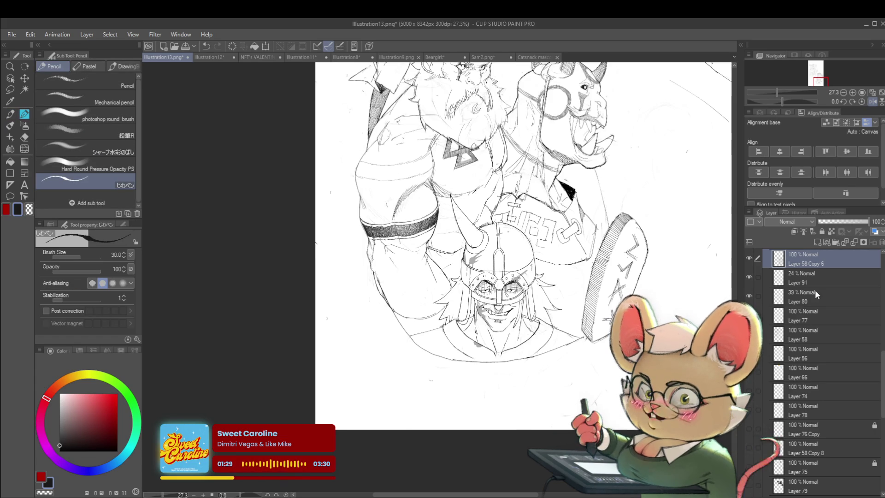
# Step through Layers 91 and 77 to make Layer 58 the active layer
pyautogui.click(802, 278)
pyautogui.click(801, 314)
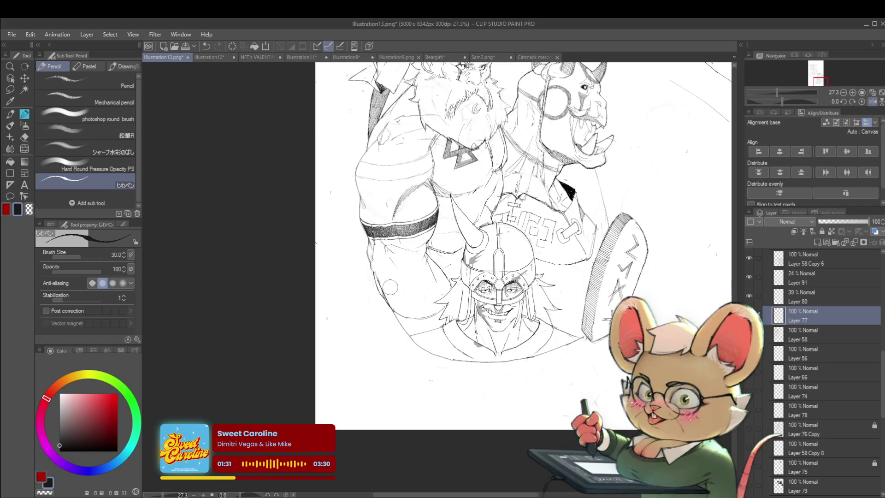
pyautogui.click(814, 335)
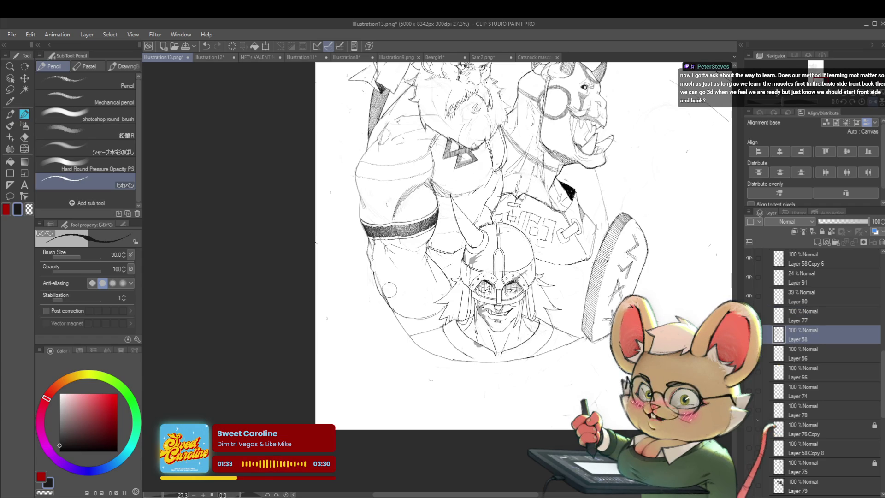
pyautogui.scroll(-5, 374, 247)
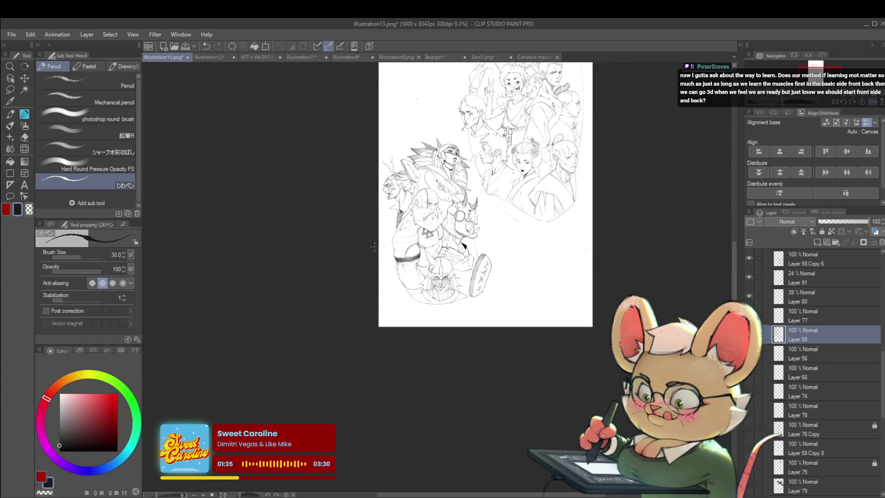
pyautogui.scroll(3, 417, 272)
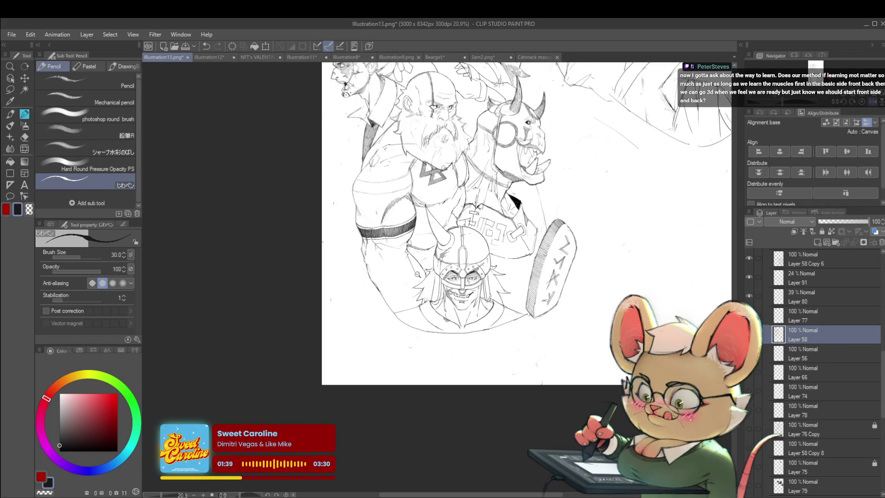
pyautogui.scroll(-2, 415, 275)
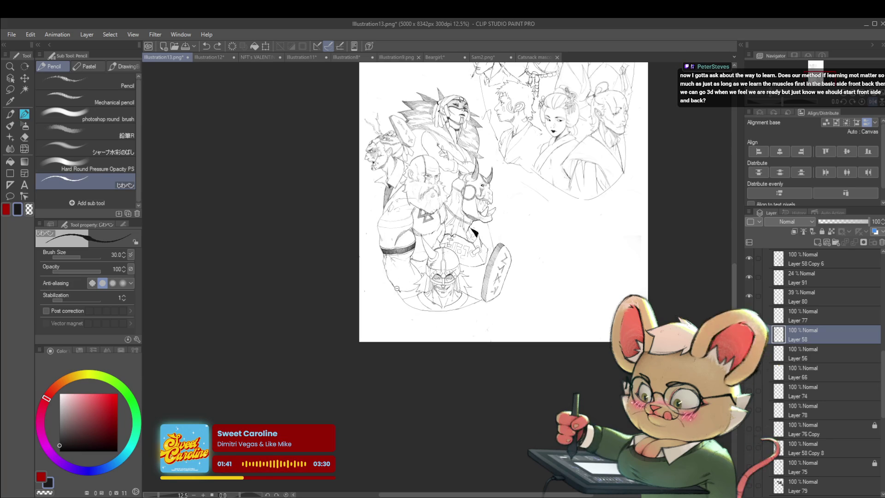
pyautogui.scroll(2, 397, 285)
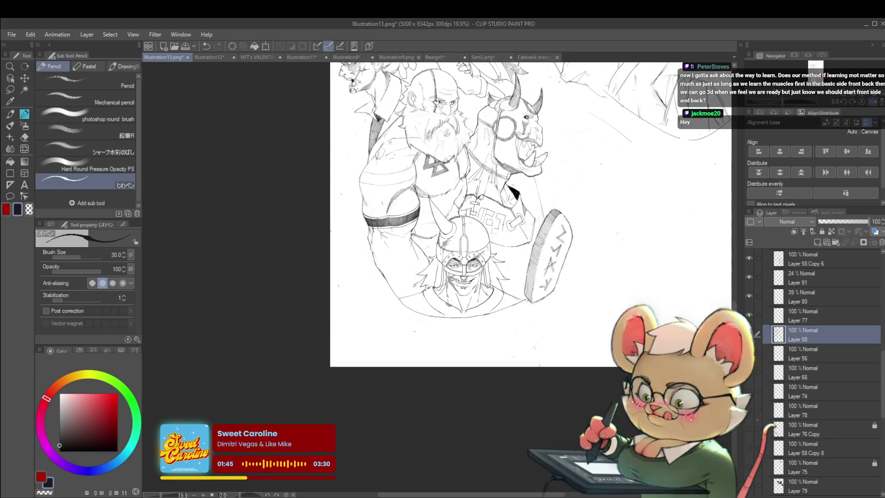
pyautogui.moveTo(398, 290); pyautogui.dragTo(411, 295)
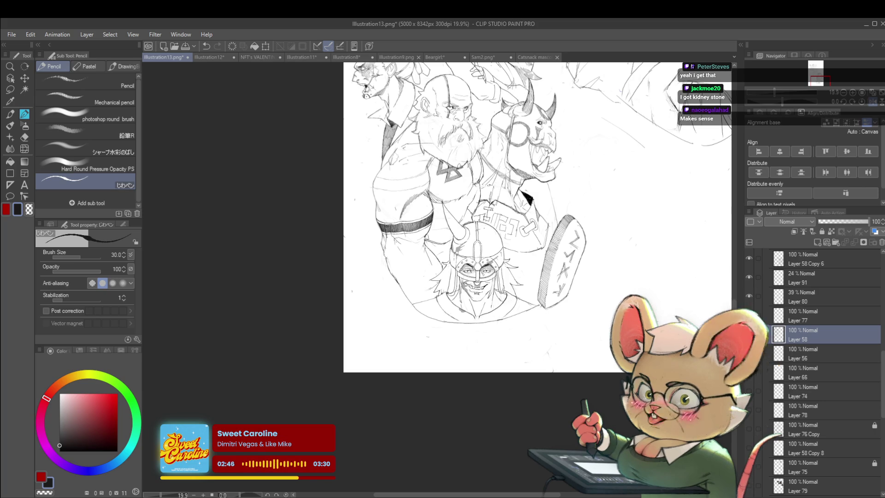
pyautogui.scroll(-1, 537, 216)
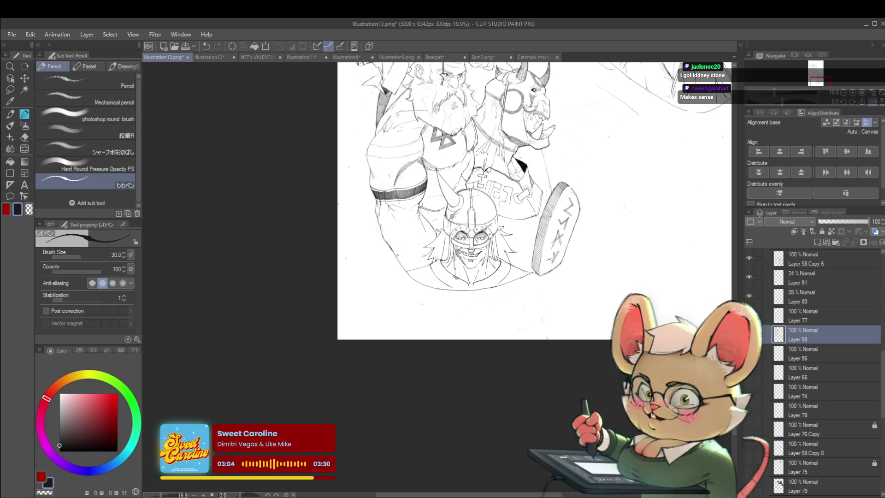
pyautogui.scroll(-5, 435, 247)
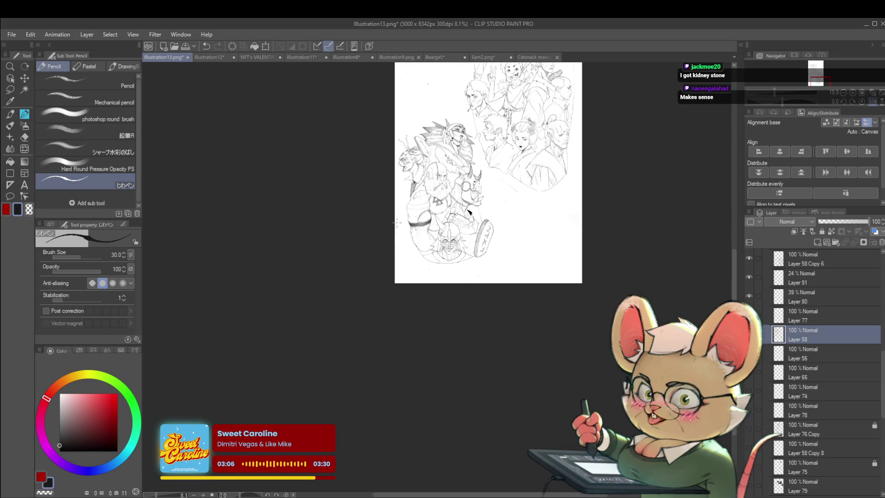
pyautogui.scroll(2, 509, 191)
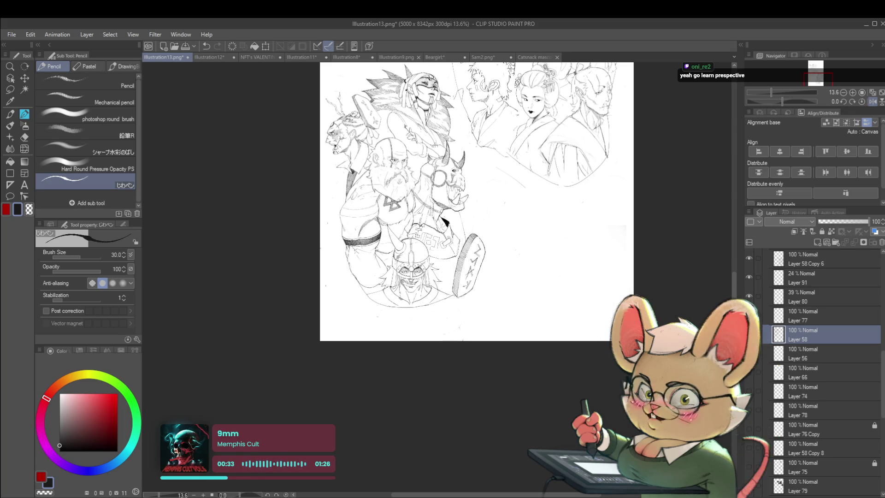
pyautogui.scroll(5, 537, 285)
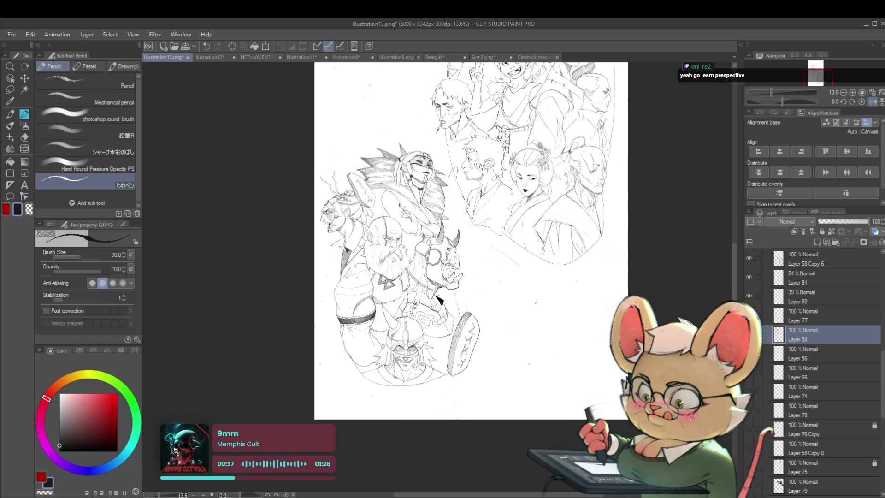
# Flip the canvas view, then merge the stacked Vikings layers into Layer 58
pyautogui.scroll(-2, 542, 274)
pyautogui.scroll(-3, 542, 269)
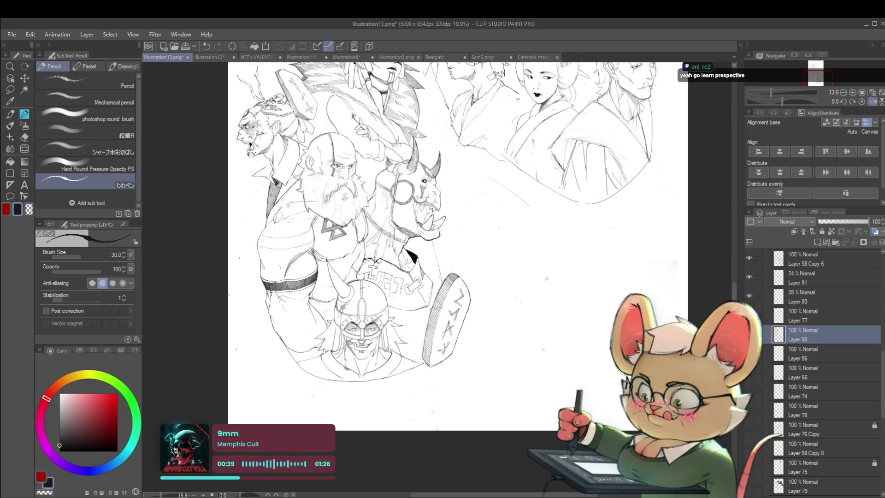
pyautogui.scroll(4, 540, 270)
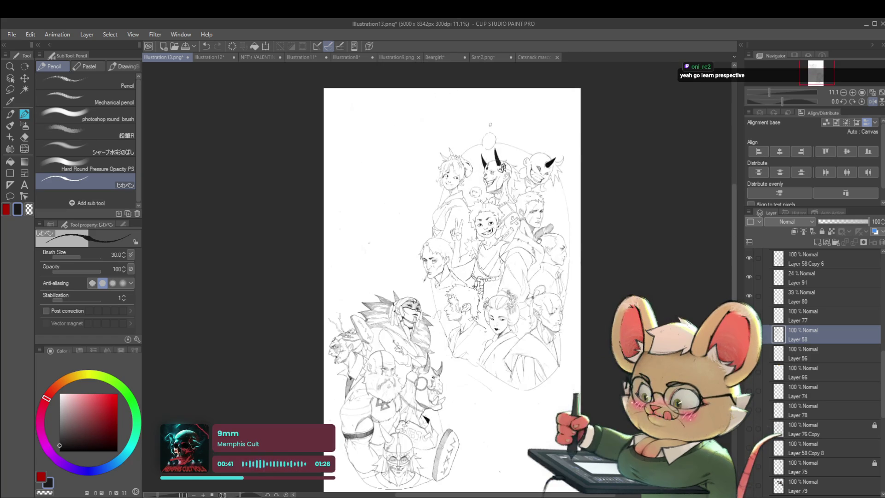
pyautogui.click(873, 101)
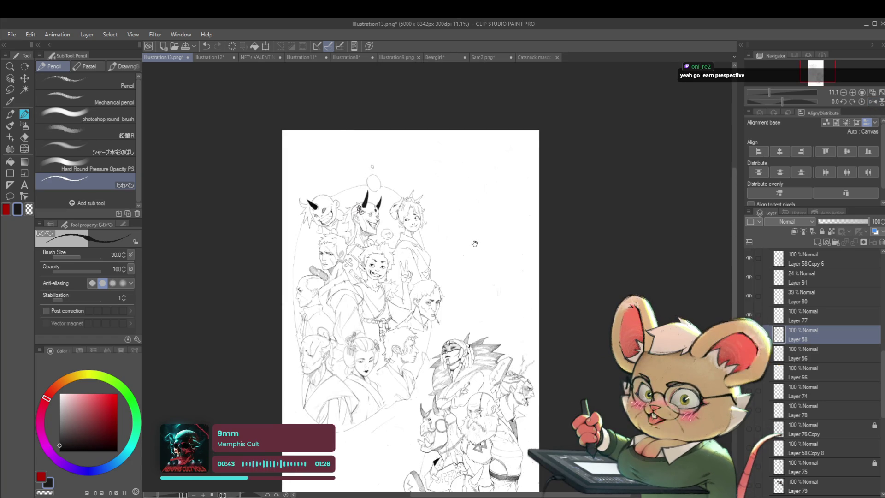
pyautogui.scroll(1, 459, 283)
pyautogui.moveTo(459, 283)
pyautogui.mouseDown()
pyautogui.moveTo(468, 108)
pyautogui.moveTo(508, 87)
pyautogui.mouseUp()
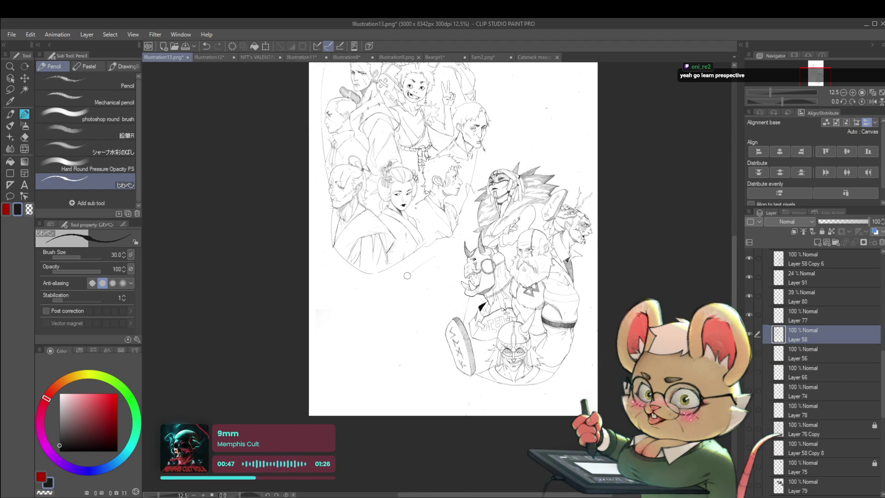
pyautogui.scroll(3, 875, 411)
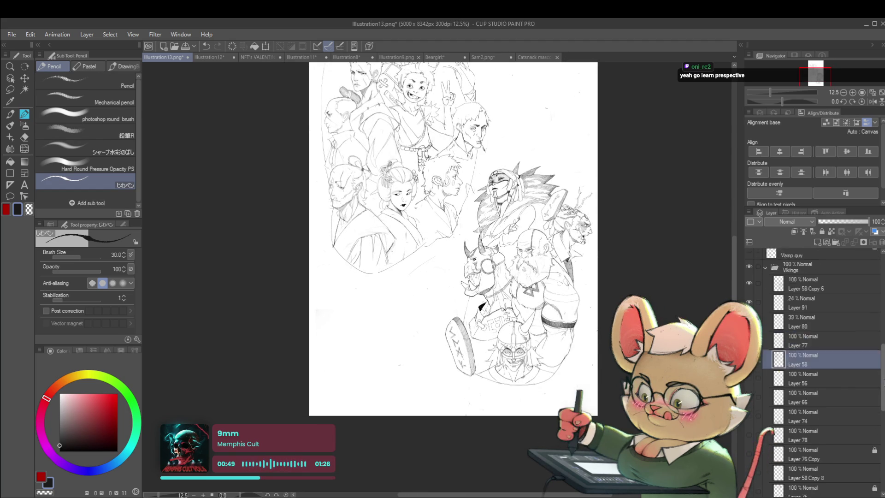
pyautogui.keyDown('shift'); pyautogui.click(824, 342); pyautogui.keyUp('shift')
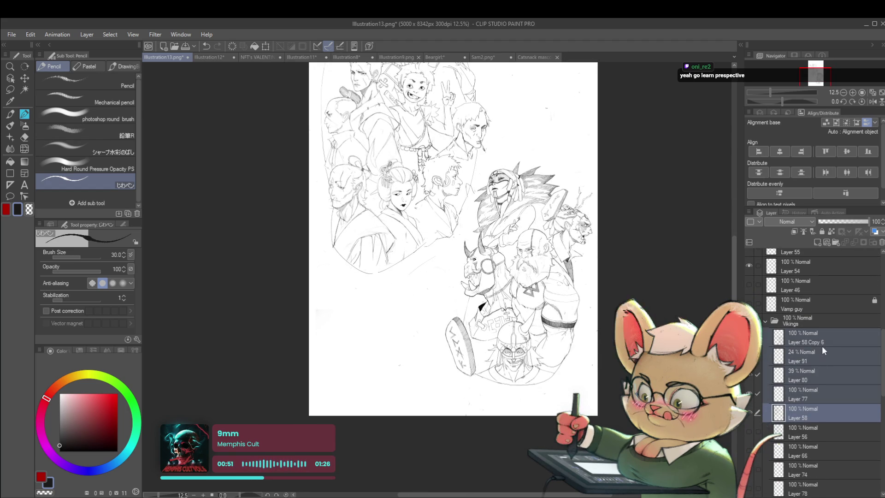
pyautogui.press('Delete')
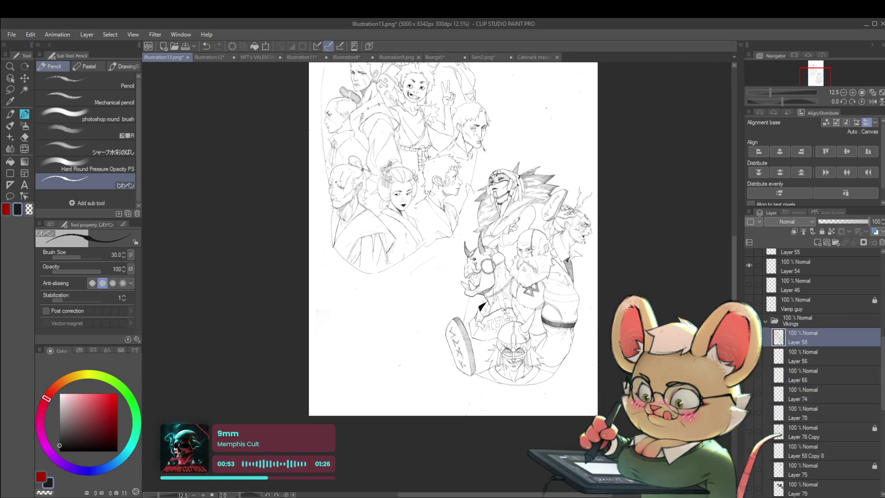
# Merge Layers 55, 53, 41 and 52 into Layer 54
pyautogui.click(750, 266)
pyautogui.click(750, 266)
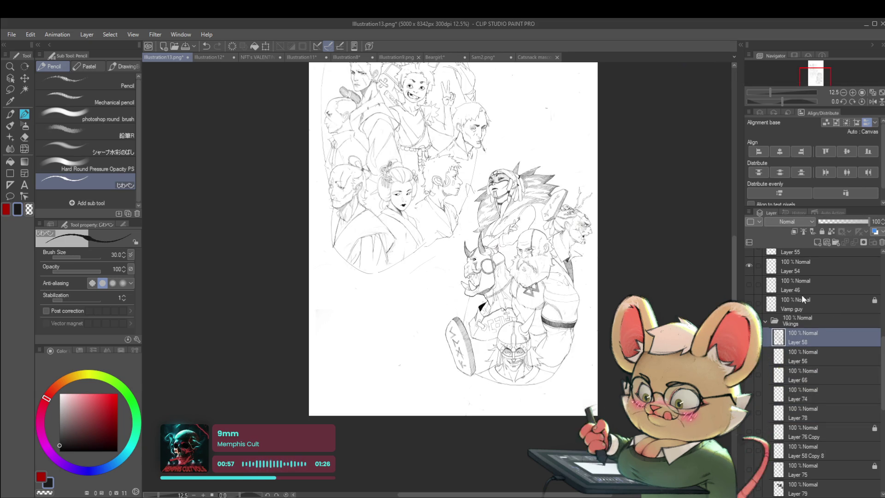
pyautogui.scroll(1, 816, 371)
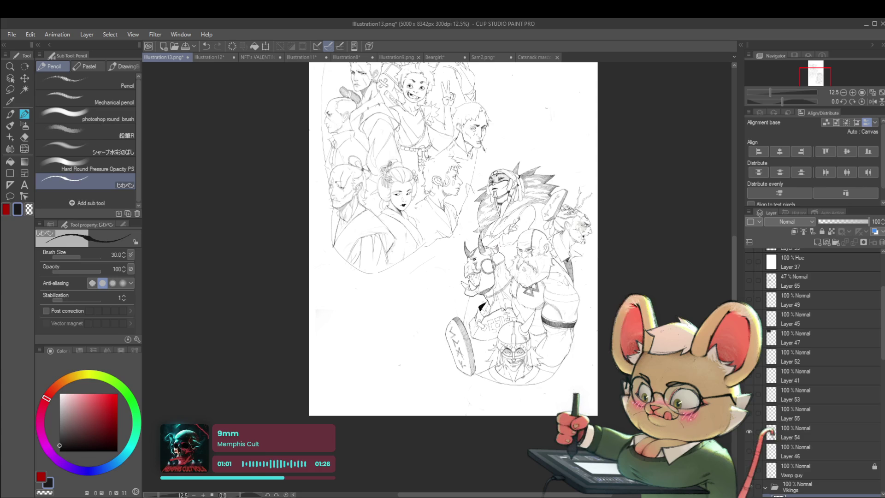
pyautogui.click(785, 435)
pyautogui.keyDown('ctrl'); pyautogui.click(800, 413); pyautogui.keyUp('ctrl')
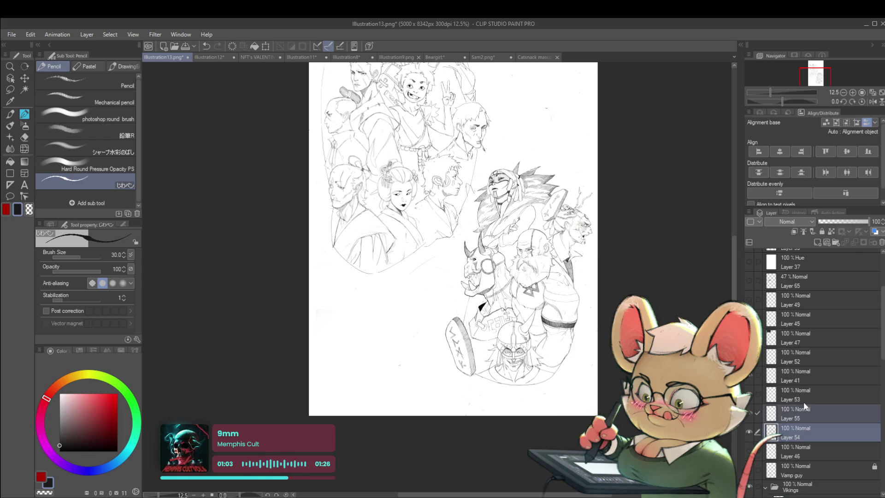
pyautogui.keyDown('ctrl'); pyautogui.click(803, 394); pyautogui.keyUp('ctrl')
pyautogui.keyDown('ctrl'); pyautogui.click(802, 375); pyautogui.keyUp('ctrl')
pyautogui.keyDown('ctrl'); pyautogui.click(802, 357); pyautogui.keyUp('ctrl')
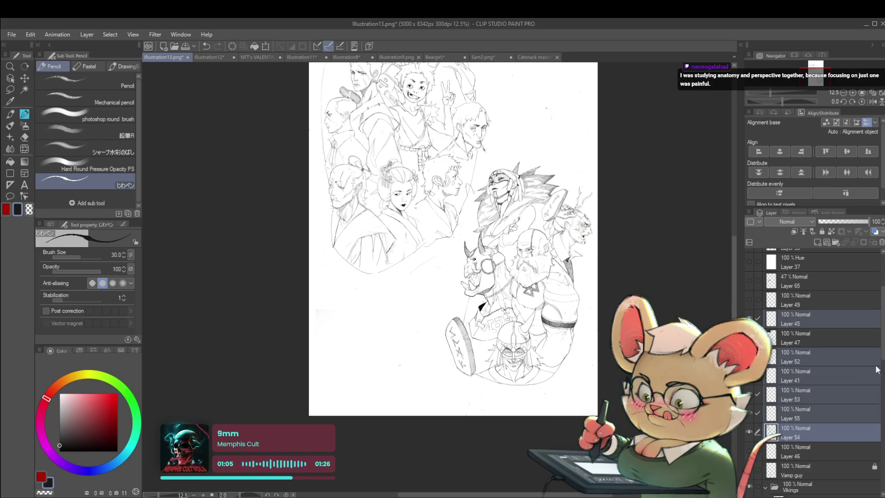
pyautogui.scroll(-4, 817, 397)
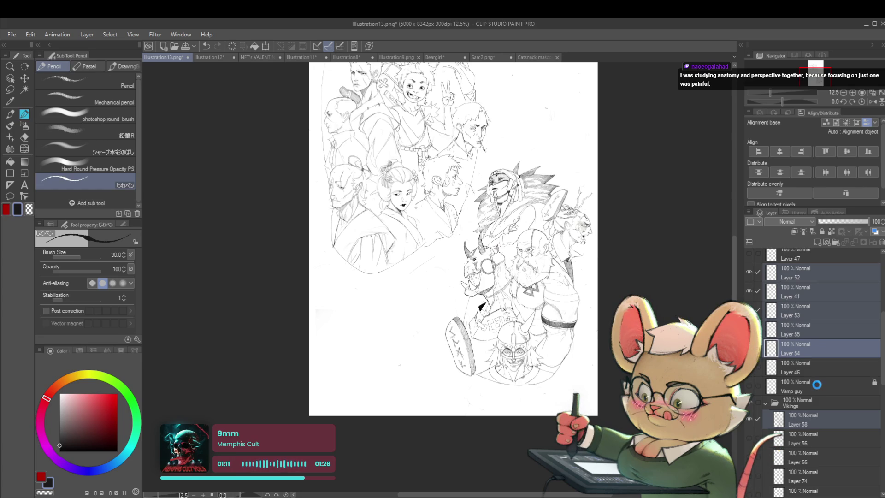
pyautogui.hotkey('shift', 'alt', 'e')
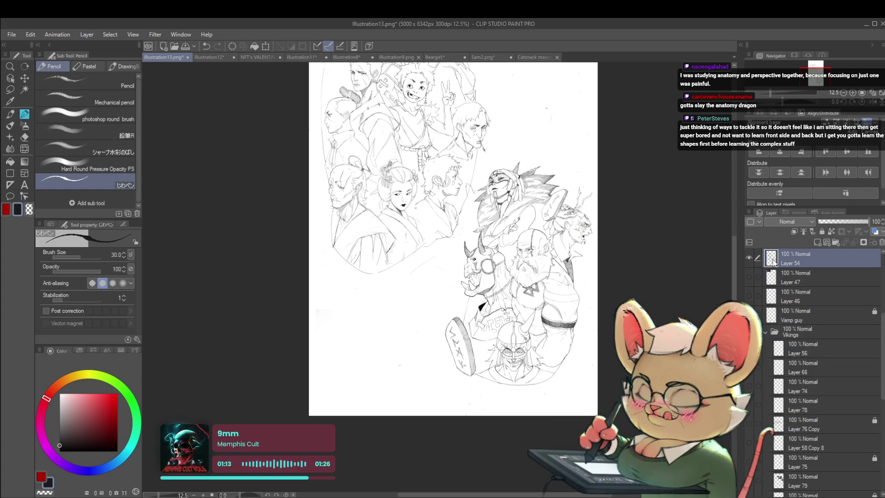
# Compare the drawing with Layer 54 hidden, then show Layer 46 and the Vamp guy layer
pyautogui.click(750, 257)
pyautogui.click(751, 259)
pyautogui.moveTo(685, 267); pyautogui.dragTo(642, 350)
pyautogui.click(749, 277)
pyautogui.click(749, 295)
pyautogui.click(749, 314)
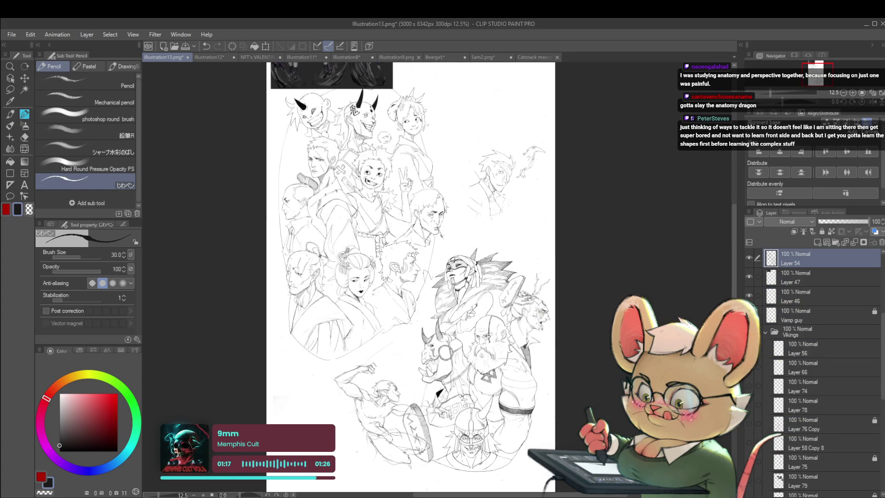
pyautogui.click(749, 277)
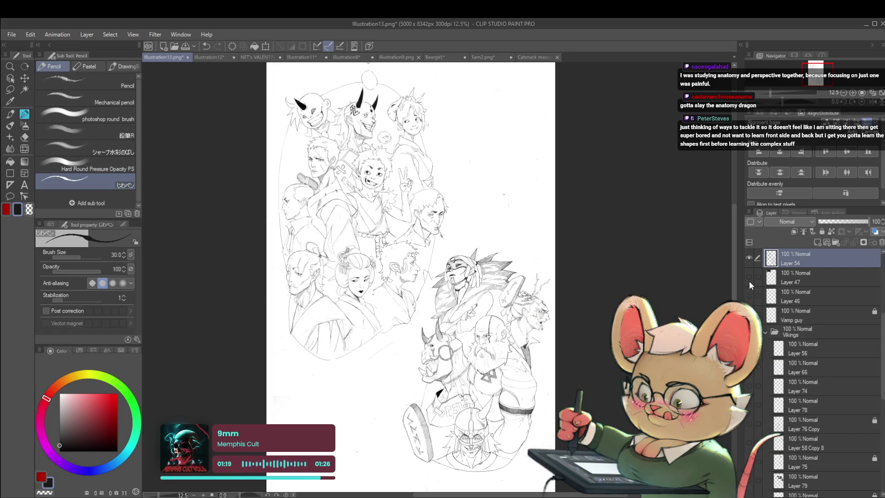
pyautogui.moveTo(608, 261)
pyautogui.mouseDown()
pyautogui.moveTo(607, 359)
pyautogui.moveTo(648, 248)
pyautogui.mouseUp()
pyautogui.moveTo(501, 112); pyautogui.dragTo(509, 96)
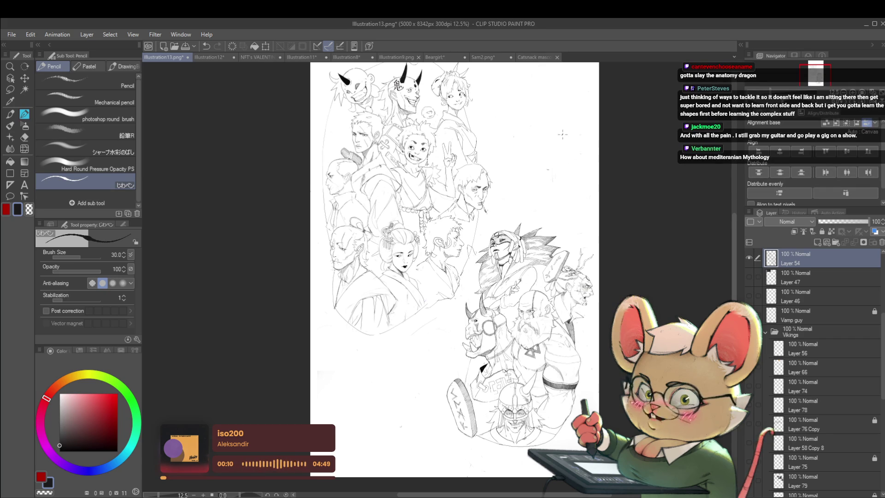
pyautogui.scroll(4, 559, 142)
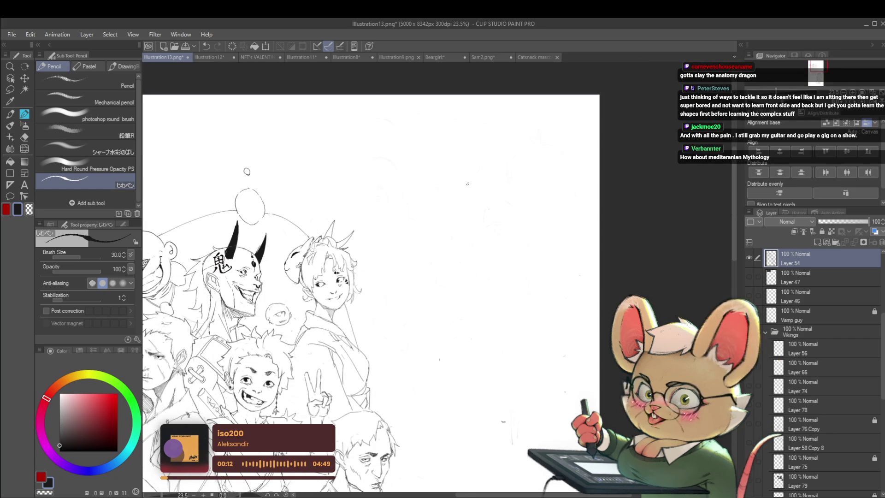
pyautogui.moveTo(488, 127)
pyautogui.mouseDown()
pyautogui.moveTo(472, 166)
pyautogui.moveTo(509, 156)
pyautogui.moveTo(481, 186)
pyautogui.moveTo(502, 177)
pyautogui.moveTo(517, 252)
pyautogui.mouseUp()
pyautogui.moveTo(529, 207); pyautogui.dragTo(528, 229)
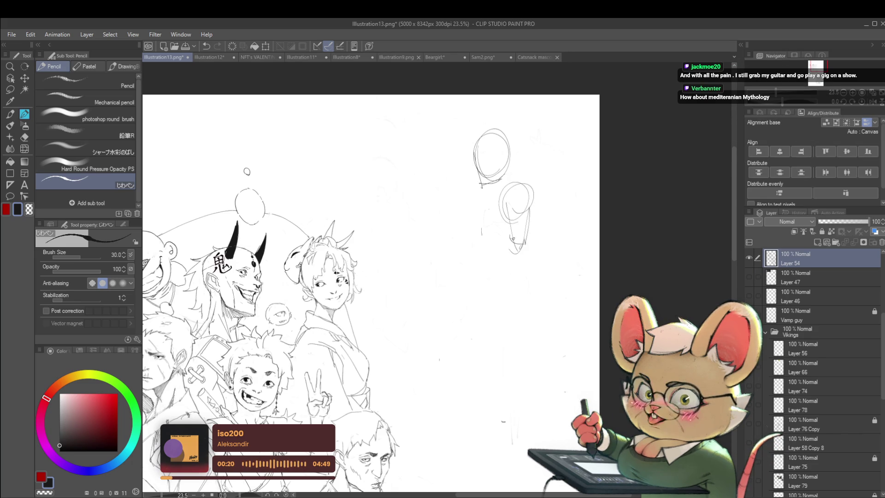
pyautogui.moveTo(511, 261); pyautogui.dragTo(506, 276)
pyautogui.moveTo(525, 241)
pyautogui.mouseDown()
pyautogui.moveTo(517, 289)
pyautogui.moveTo(490, 291)
pyautogui.mouseUp()
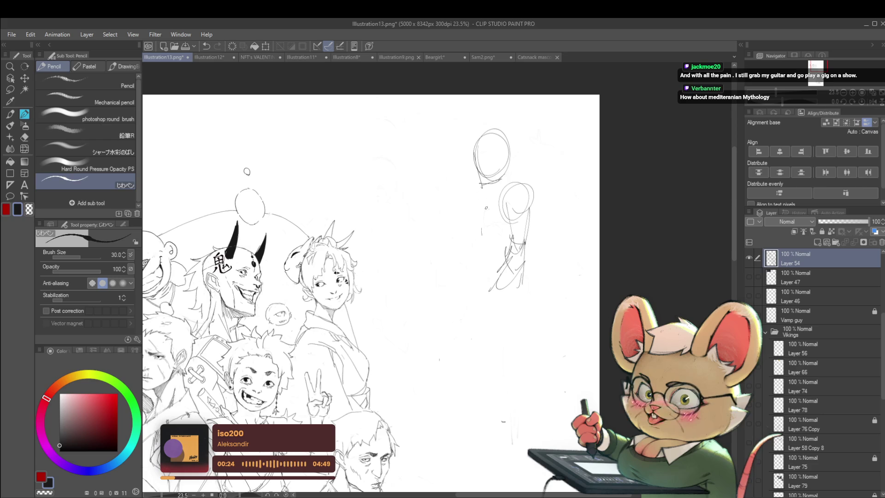
pyautogui.moveTo(471, 210); pyautogui.dragTo(483, 233)
pyautogui.moveTo(507, 212); pyautogui.dragTo(484, 228)
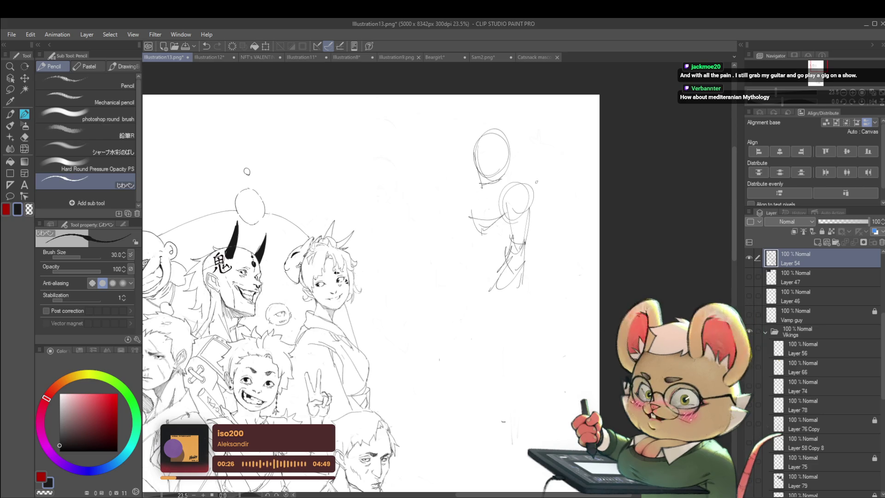
pyautogui.moveTo(523, 242)
pyautogui.mouseDown()
pyautogui.moveTo(510, 258)
pyautogui.moveTo(518, 213)
pyautogui.moveTo(546, 171)
pyautogui.moveTo(496, 125)
pyautogui.mouseUp()
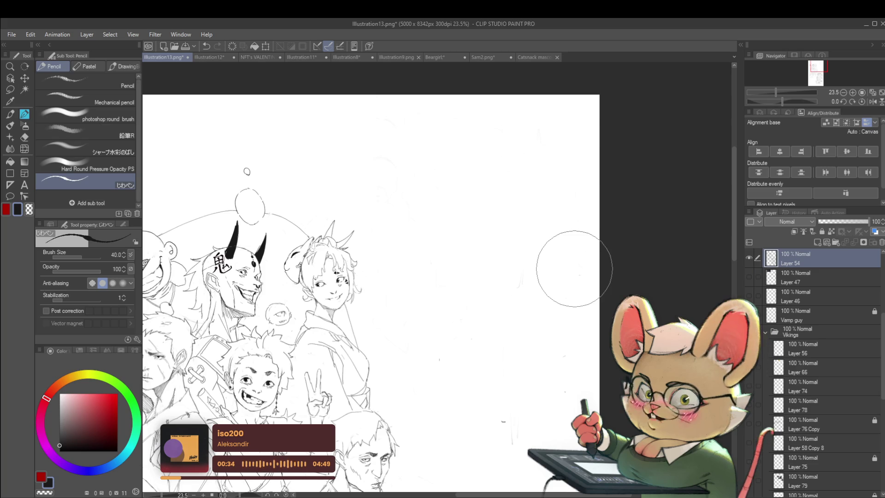
pyautogui.scroll(-4, 526, 233)
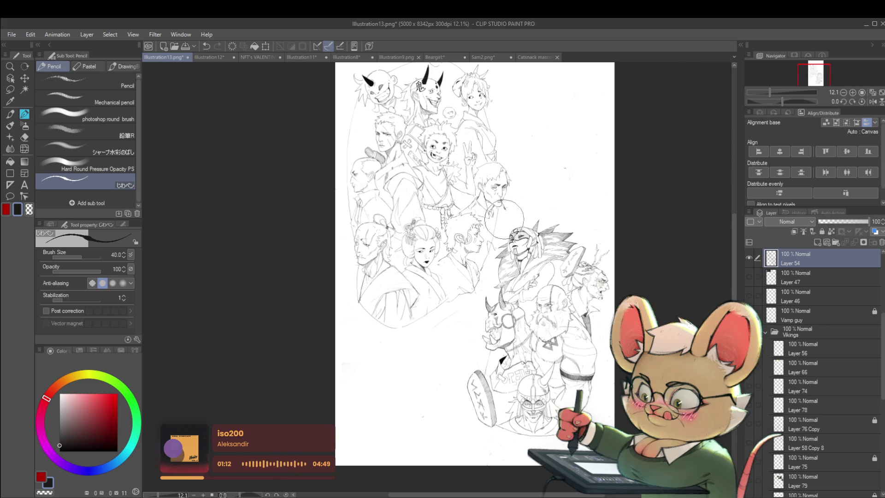
pyautogui.scroll(3, 501, 223)
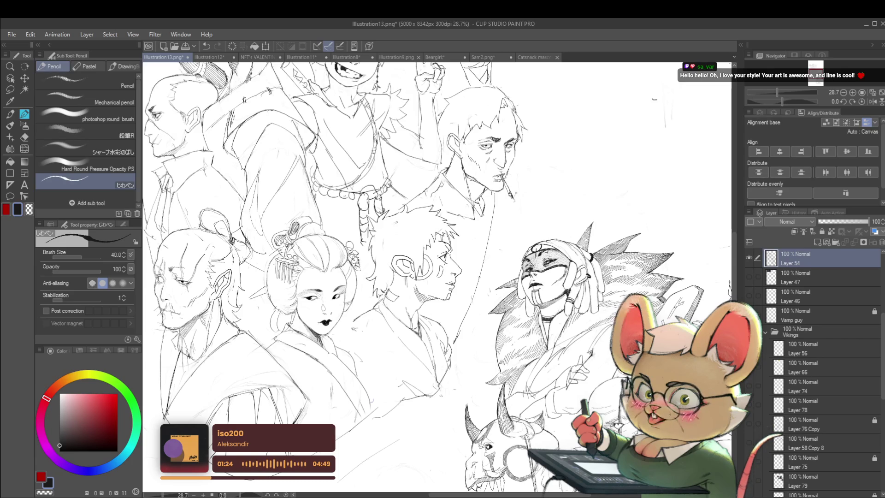
pyautogui.scroll(-5, 639, 188)
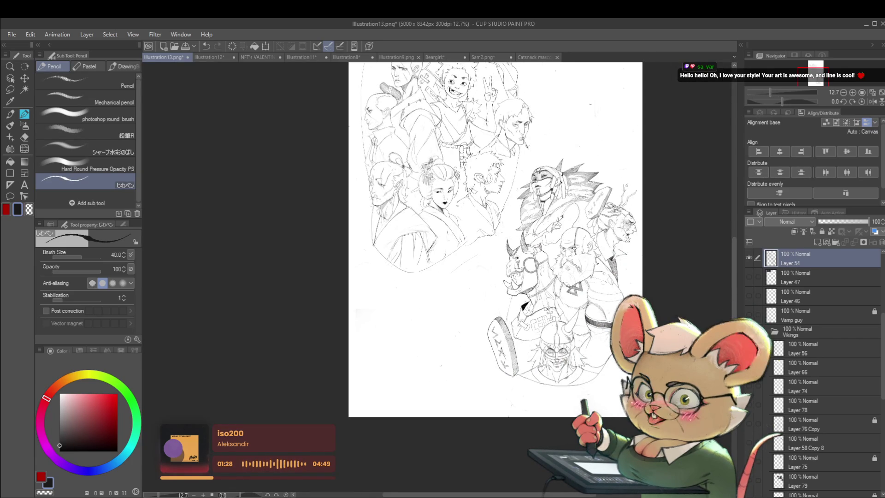
pyautogui.moveTo(612, 126); pyautogui.dragTo(600, 148)
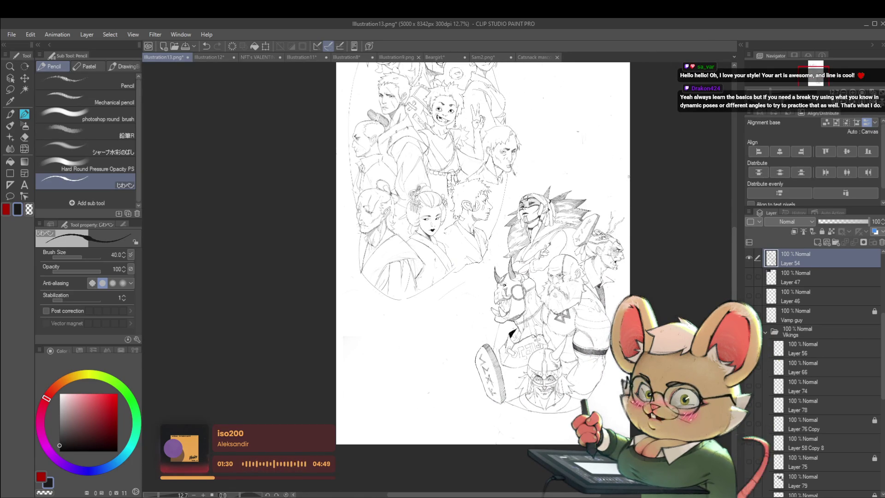
pyautogui.moveTo(629, 178); pyautogui.dragTo(621, 179)
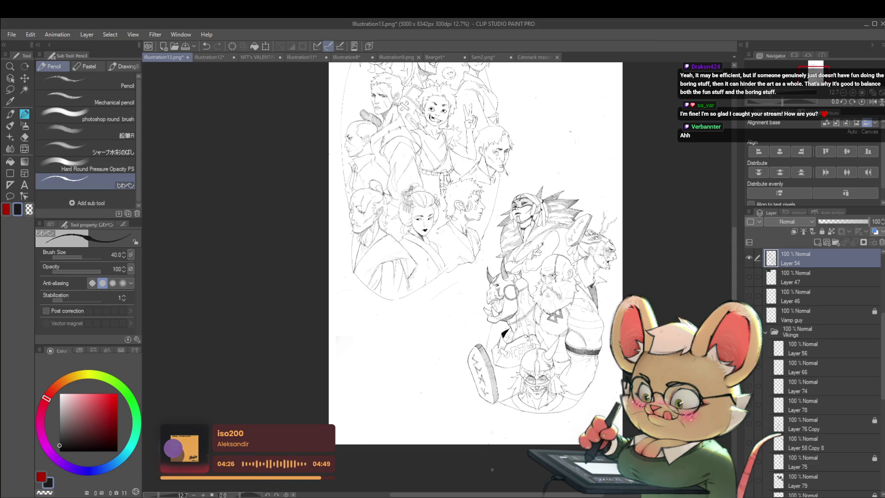
pyautogui.scroll(2, 492, 469)
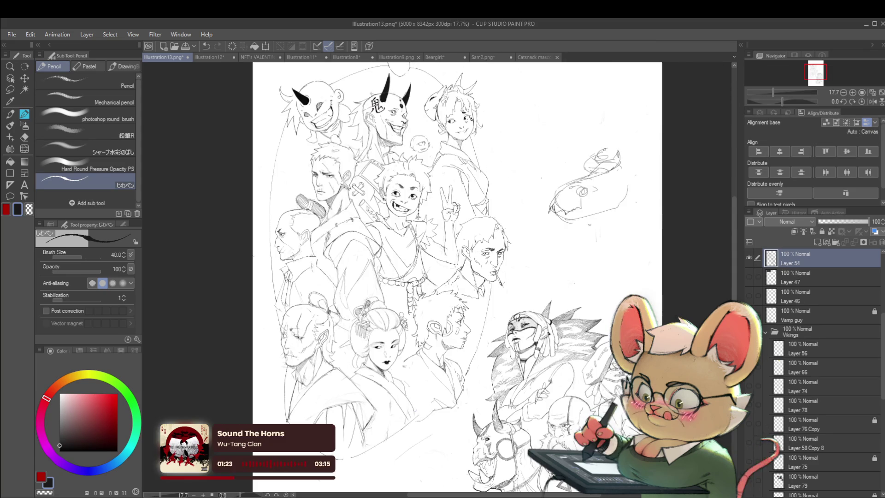
pyautogui.scroll(-2, 646, 143)
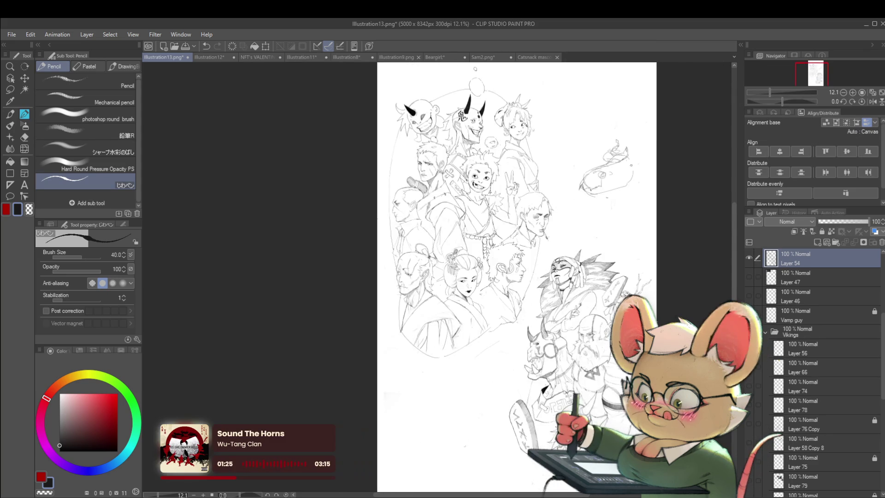
pyautogui.scroll(1, 625, 161)
pyautogui.moveTo(632, 161)
pyautogui.mouseDown()
pyautogui.moveTo(617, 189)
pyautogui.moveTo(580, 201)
pyautogui.mouseUp()
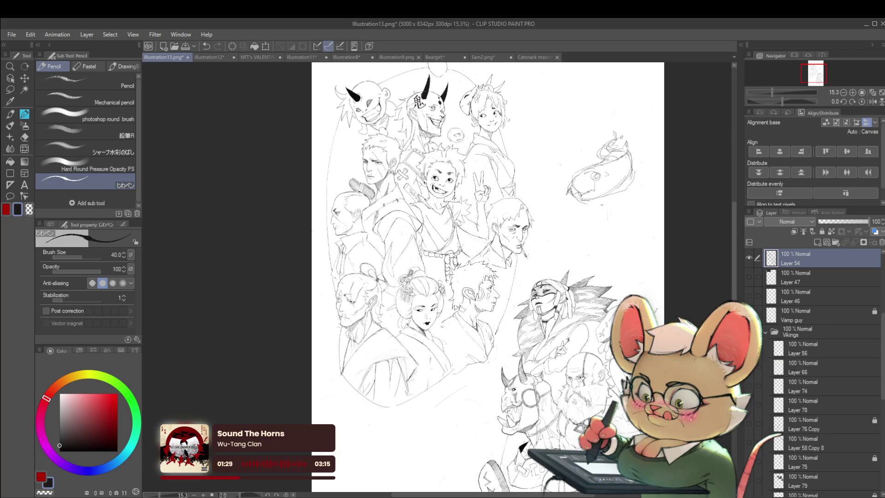
pyautogui.moveTo(613, 148)
pyautogui.mouseDown()
pyautogui.moveTo(588, 143)
pyautogui.moveTo(626, 151)
pyautogui.mouseUp()
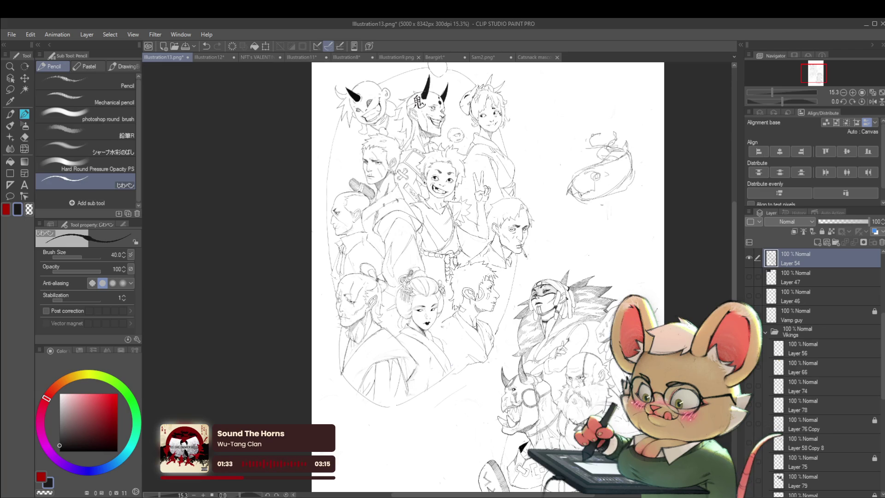
pyautogui.scroll(-3, 488, 277)
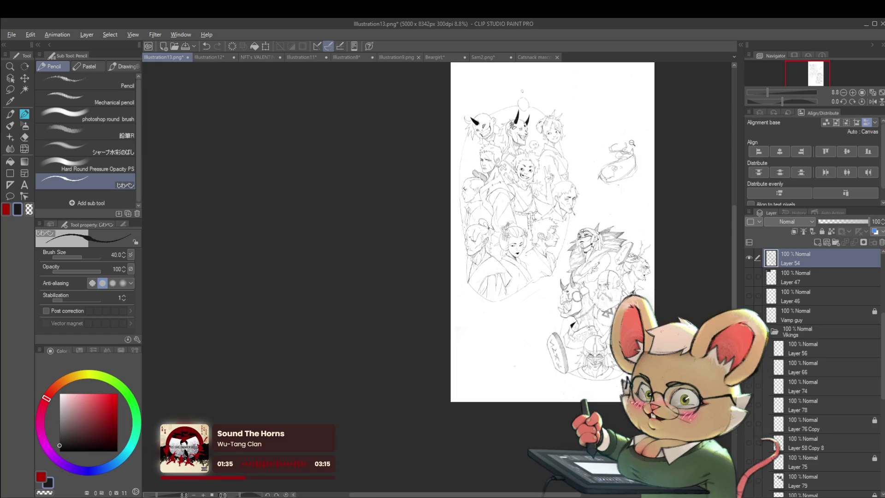
pyautogui.scroll(2, 489, 276)
pyautogui.moveTo(599, 98)
pyautogui.mouseDown()
pyautogui.moveTo(571, 130)
pyautogui.moveTo(579, 180)
pyautogui.mouseUp()
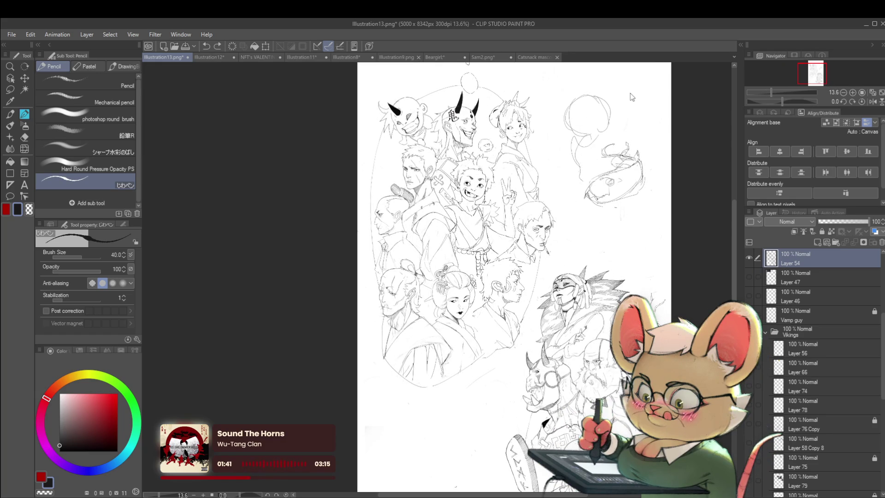
pyautogui.moveTo(617, 134); pyautogui.dragTo(605, 182)
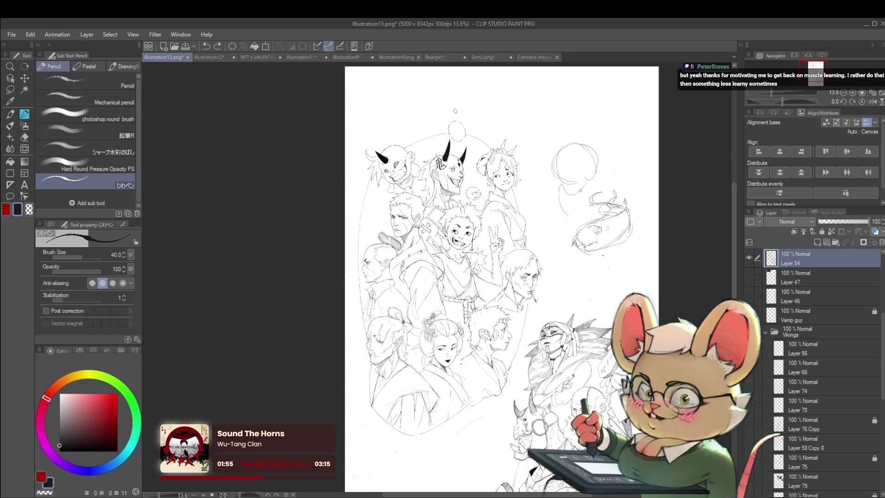
pyautogui.scroll(3, 539, 119)
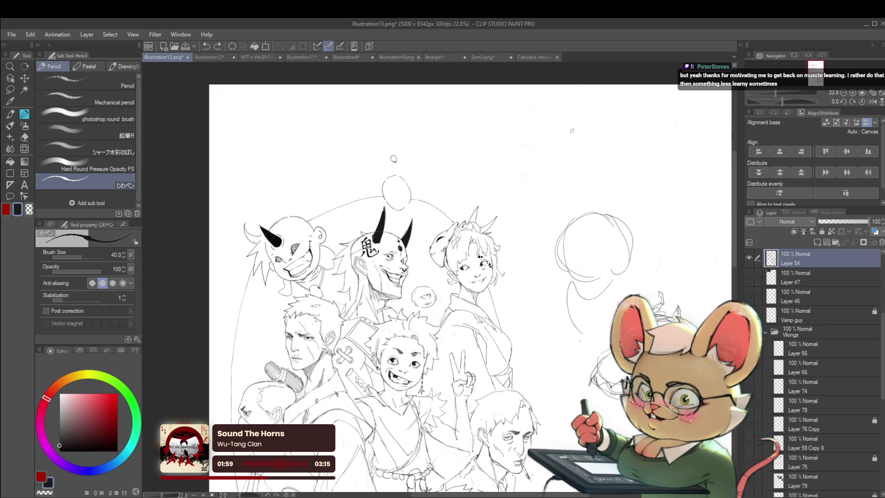
# Sketch a long flat spindle shape with a right-end tail and small tick marks at the page top
pyautogui.moveTo(563, 131)
pyautogui.mouseDown()
pyautogui.moveTo(531, 131)
pyautogui.moveTo(491, 154)
pyautogui.moveTo(511, 158)
pyautogui.mouseUp()
pyautogui.hotkey('ctrl', 'z')
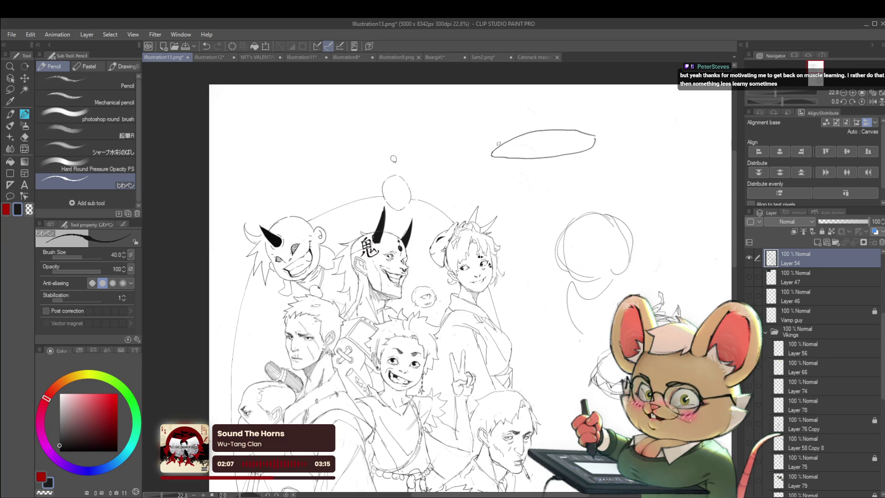
pyautogui.moveTo(479, 154); pyautogui.dragTo(492, 156)
pyautogui.moveTo(598, 134); pyautogui.dragTo(617, 134)
pyautogui.moveTo(617, 135); pyautogui.dragTo(493, 138)
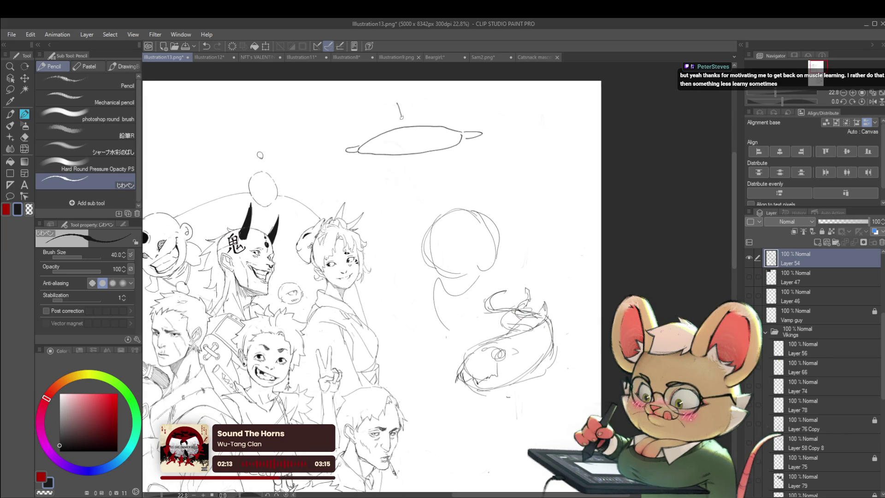
pyautogui.moveTo(389, 130); pyautogui.dragTo(388, 135)
pyautogui.moveTo(373, 133); pyautogui.dragTo(375, 138)
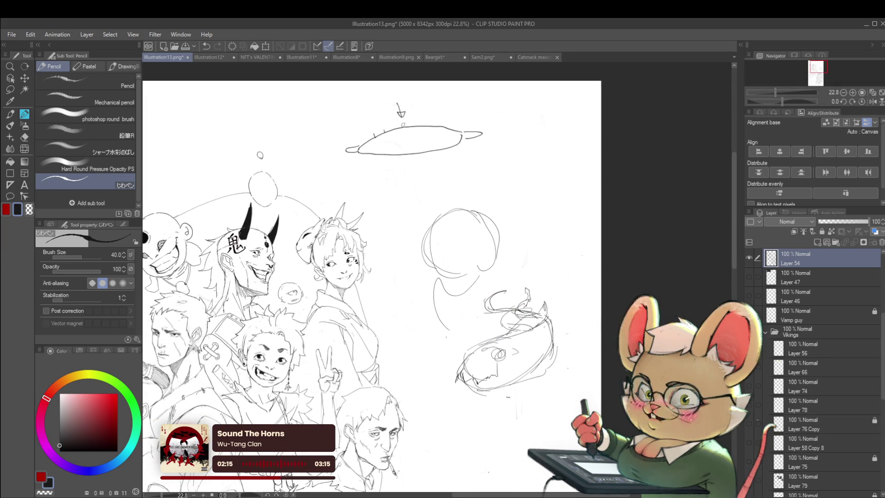
pyautogui.moveTo(514, 146)
pyautogui.mouseDown()
pyautogui.moveTo(471, 153)
pyautogui.moveTo(470, 144)
pyautogui.moveTo(458, 167)
pyautogui.mouseUp()
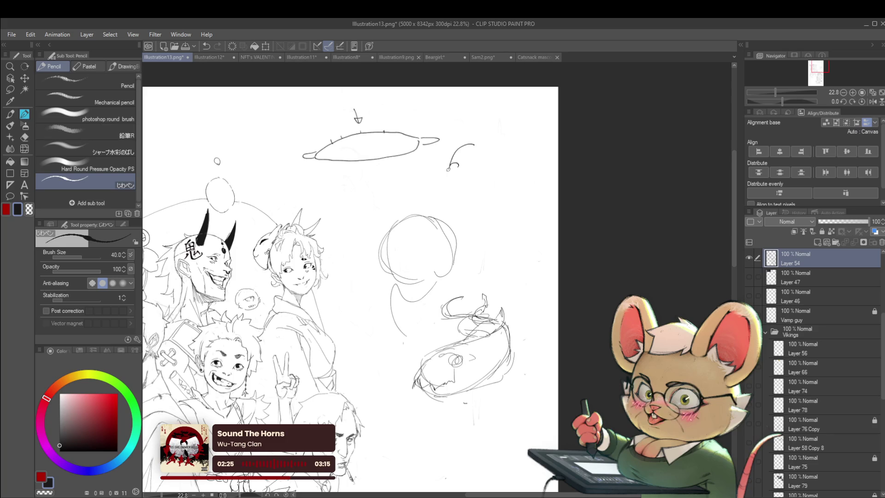
# Sketch a small striped oval beside the flat shape, with a loop at its tip
pyautogui.hotkey('ctrl', 'z')
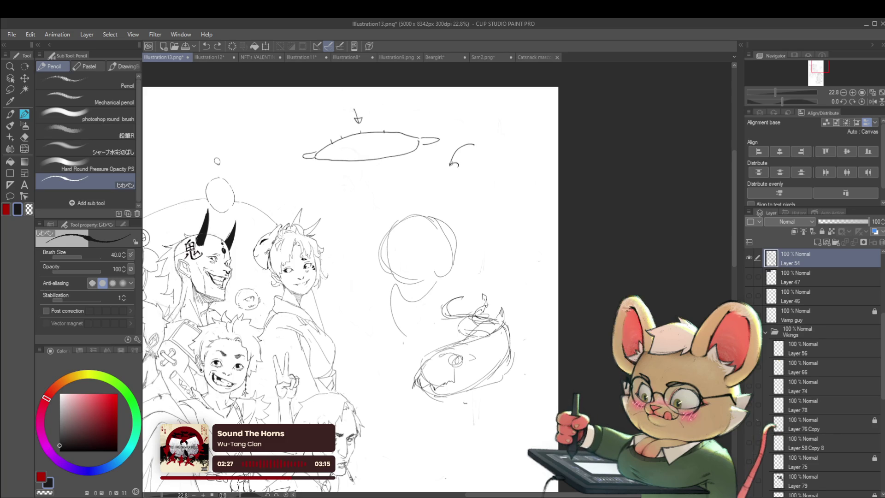
pyautogui.moveTo(453, 159)
pyautogui.mouseDown()
pyautogui.moveTo(458, 166)
pyautogui.moveTo(482, 144)
pyautogui.mouseUp()
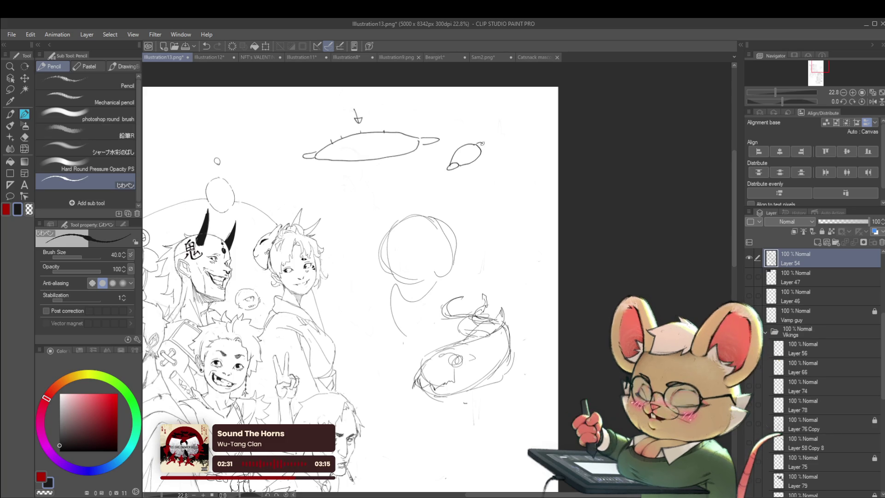
pyautogui.scroll(-2, 481, 144)
pyautogui.scroll(2, 482, 131)
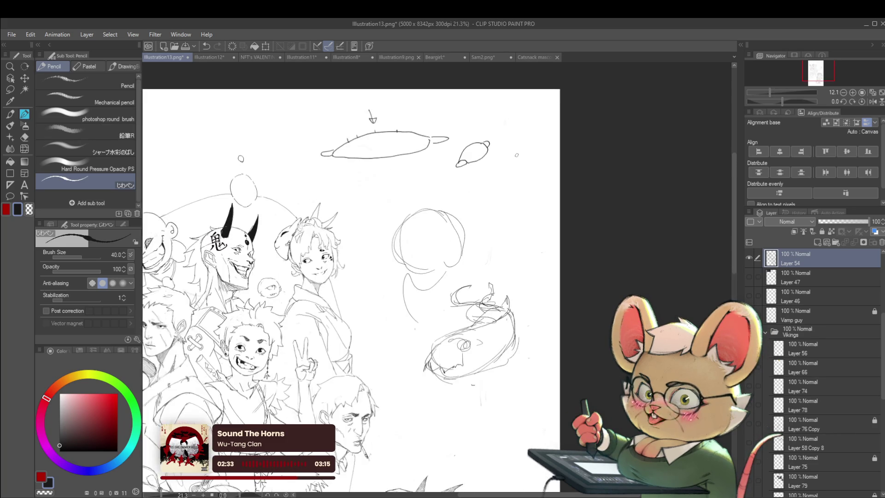
pyautogui.scroll(-2, 483, 143)
pyautogui.scroll(2, 483, 150)
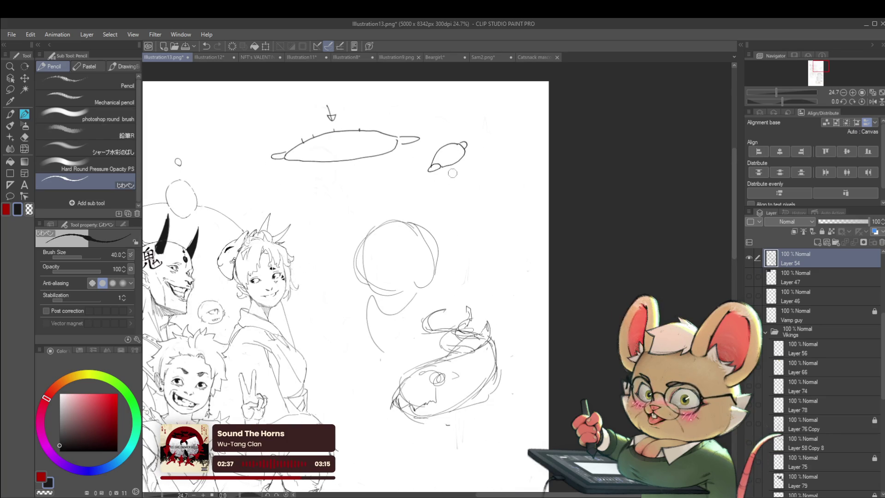
pyautogui.hotkey('ctrl', 'z')
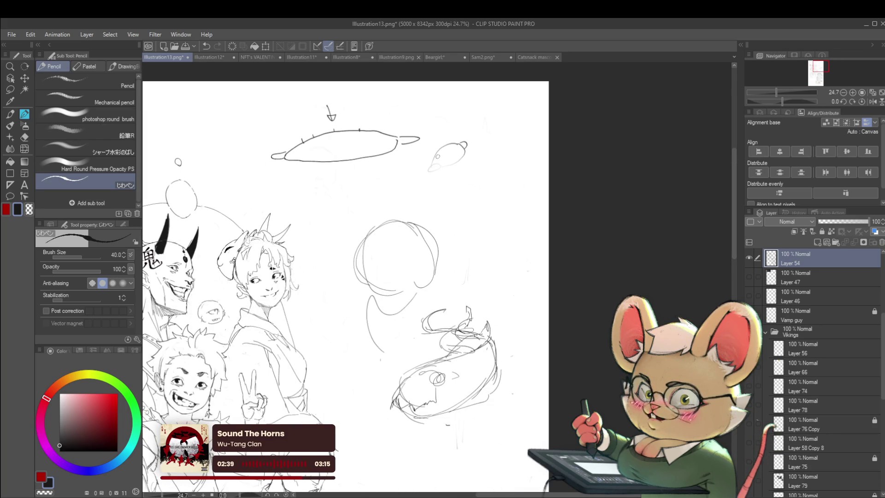
pyautogui.moveTo(431, 165)
pyautogui.mouseDown()
pyautogui.moveTo(440, 149)
pyautogui.moveTo(463, 143)
pyautogui.moveTo(437, 168)
pyautogui.mouseUp()
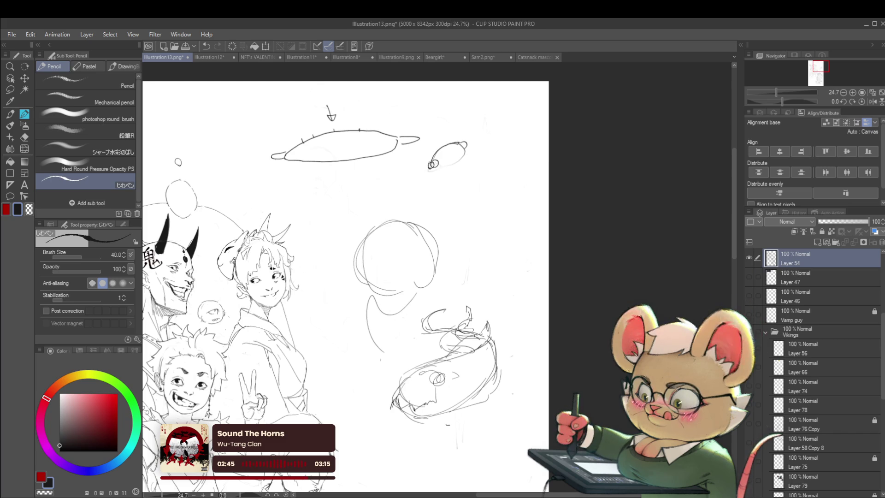
pyautogui.moveTo(436, 161)
pyautogui.mouseDown()
pyautogui.moveTo(463, 153)
pyautogui.moveTo(460, 139)
pyautogui.moveTo(448, 138)
pyautogui.moveTo(436, 148)
pyautogui.moveTo(457, 141)
pyautogui.moveTo(467, 149)
pyautogui.mouseUp()
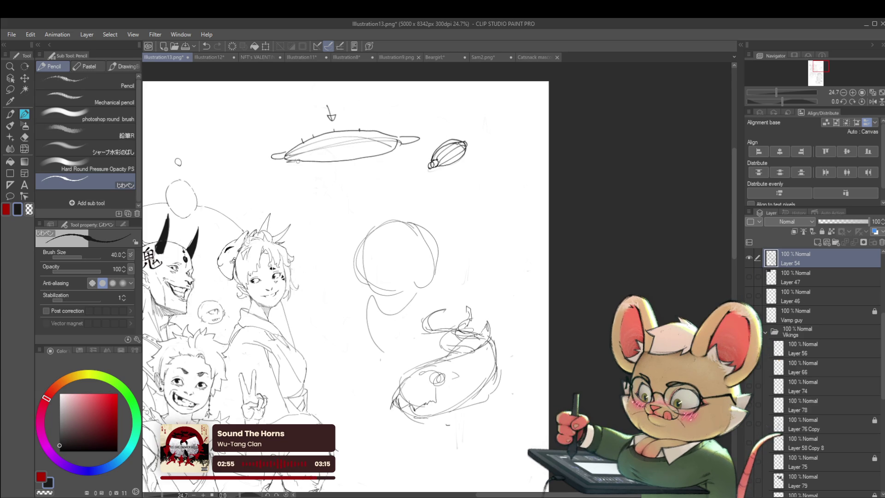
pyautogui.scroll(-2, 424, 158)
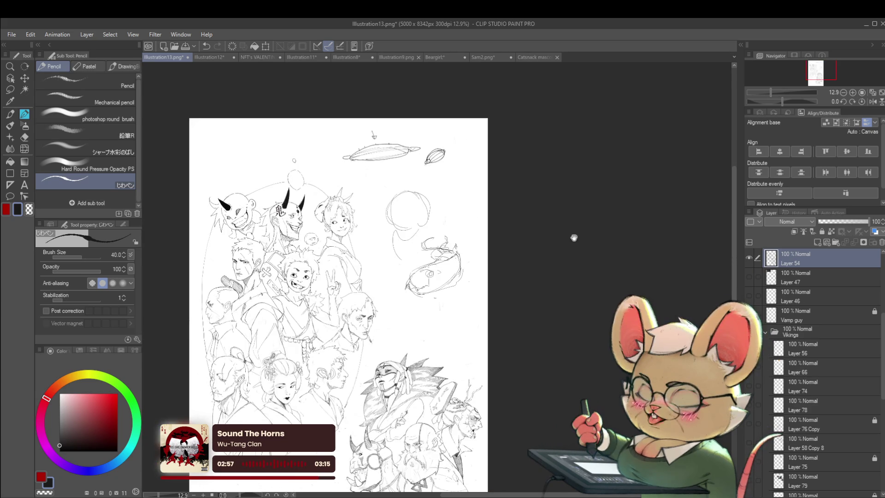
# Undo the hatching and both top shapes, leaving the fish creature sketch at upper right
pyautogui.moveTo(576, 238); pyautogui.dragTo(588, 209)
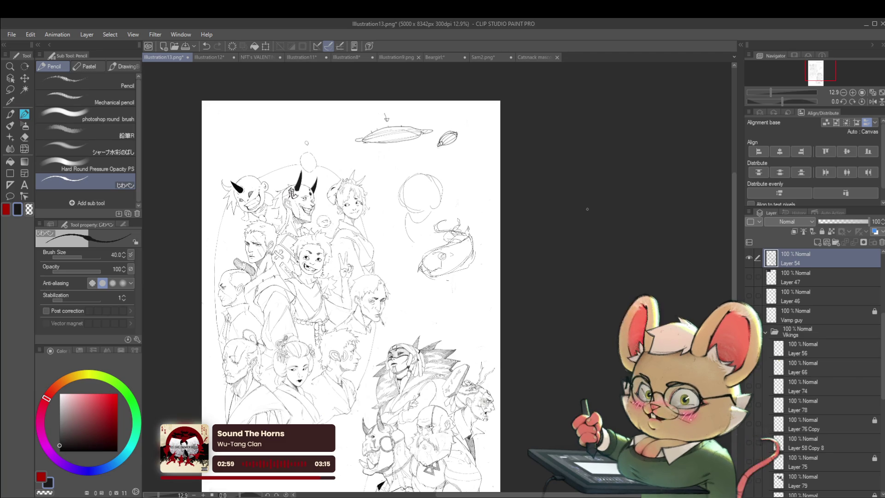
pyautogui.hotkey('ctrl', 'z')
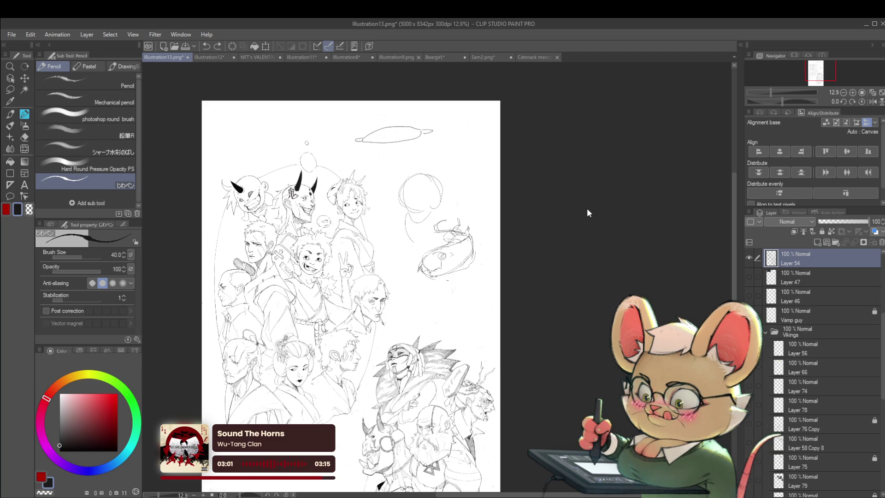
pyautogui.hotkey('ctrl', 'z')
pyautogui.hotkey('ctrl', 'z')
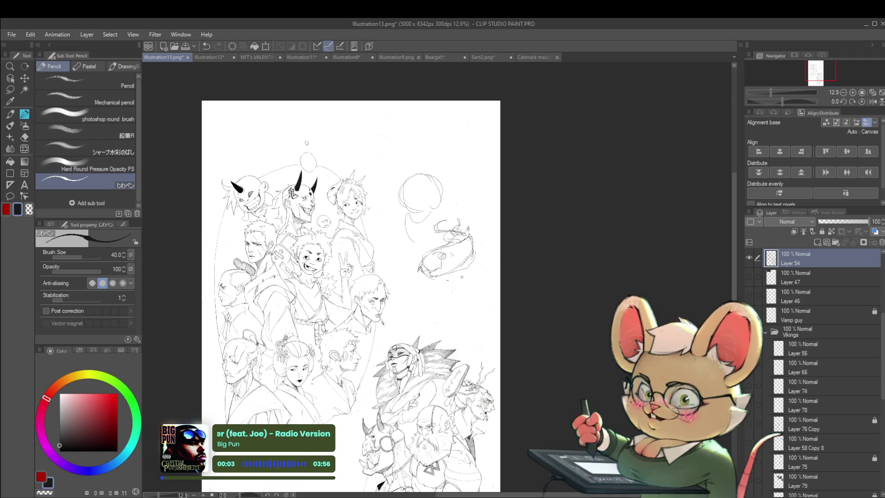
pyautogui.hotkey('ctrl', '+')
pyautogui.hotkey('ctrl', '+')
pyautogui.hotkey('ctrl', '+')
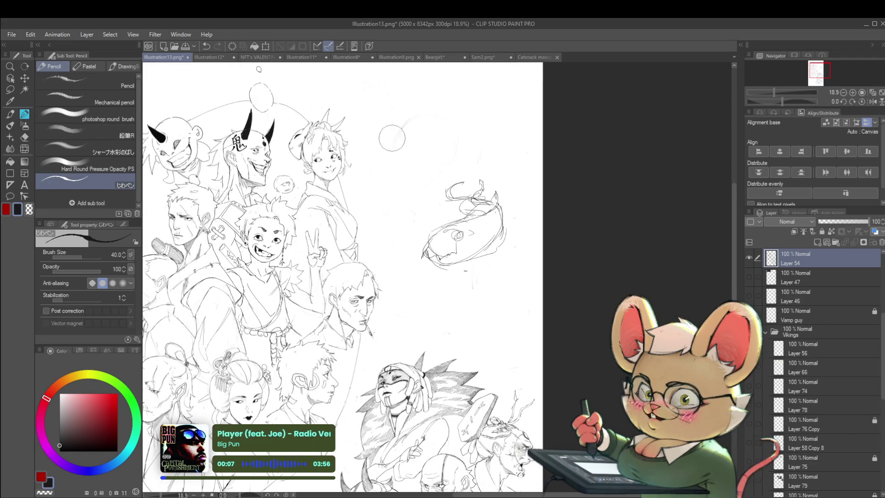
pyautogui.hotkey('ctrl', '-')
# Draw the pointed head outline's side and top strokes beside the top-right fish sketch
pyautogui.moveTo(430, 124)
pyautogui.mouseDown()
pyautogui.moveTo(504, 81)
pyautogui.moveTo(530, 97)
pyautogui.mouseUp()
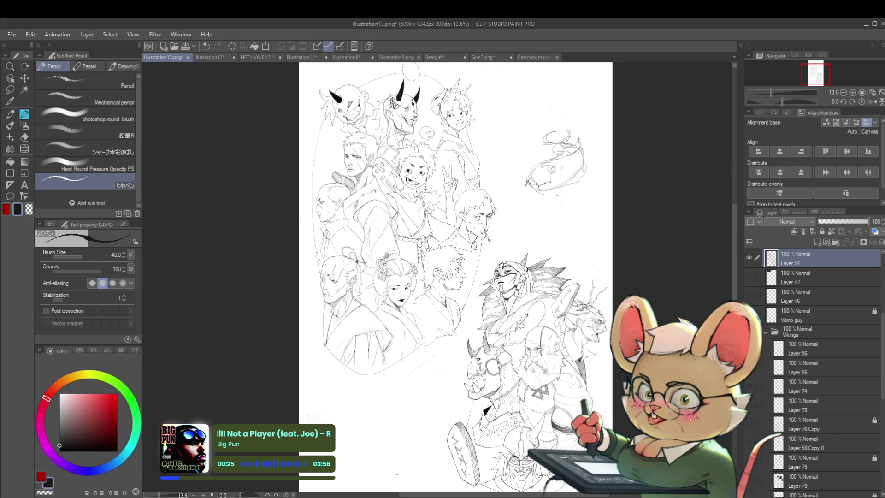
pyautogui.moveTo(521, 145)
pyautogui.mouseDown()
pyautogui.moveTo(519, 172)
pyautogui.moveTo(509, 110)
pyautogui.mouseUp()
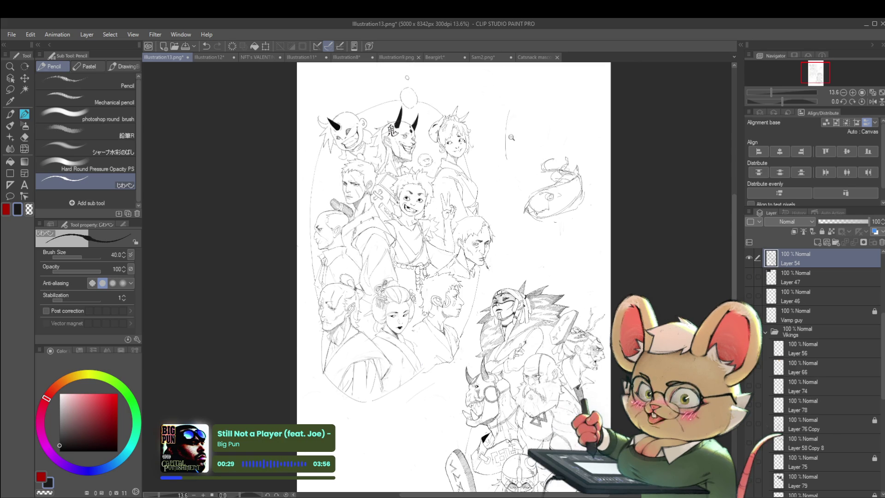
pyautogui.click(508, 140)
pyautogui.hotkey('ctrl', 'z')
pyautogui.hotkey('ctrl', 'z')
pyautogui.moveTo(516, 106); pyautogui.dragTo(509, 150)
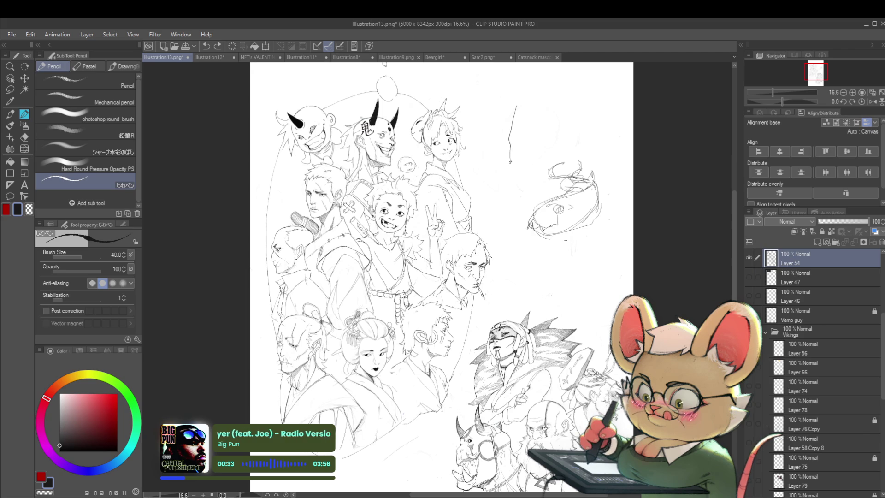
pyautogui.moveTo(519, 103); pyautogui.dragTo(514, 122)
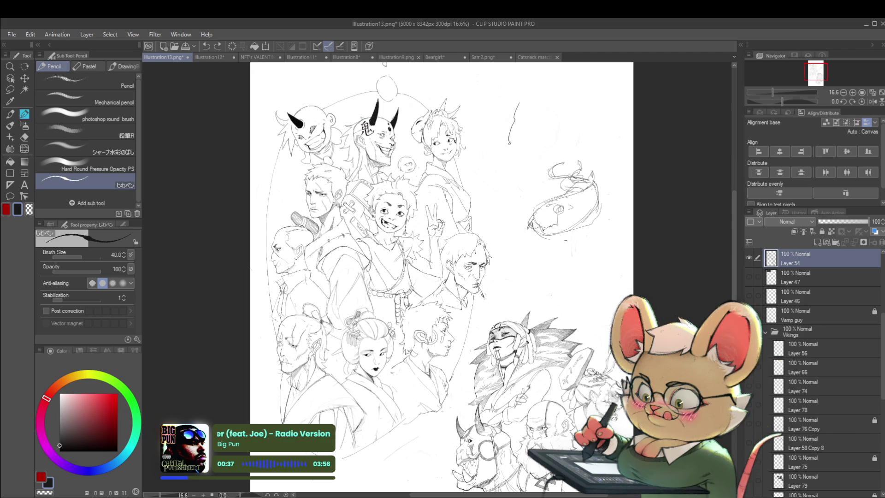
pyautogui.moveTo(511, 148); pyautogui.dragTo(512, 165)
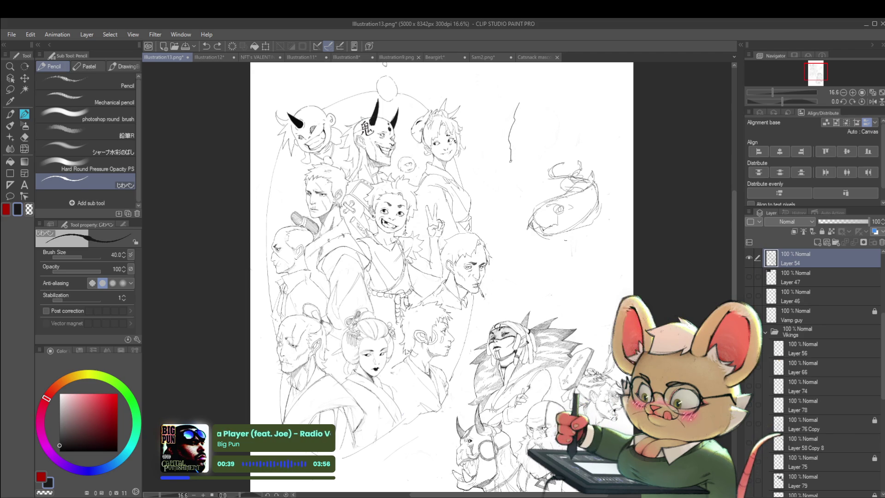
pyautogui.click(535, 156)
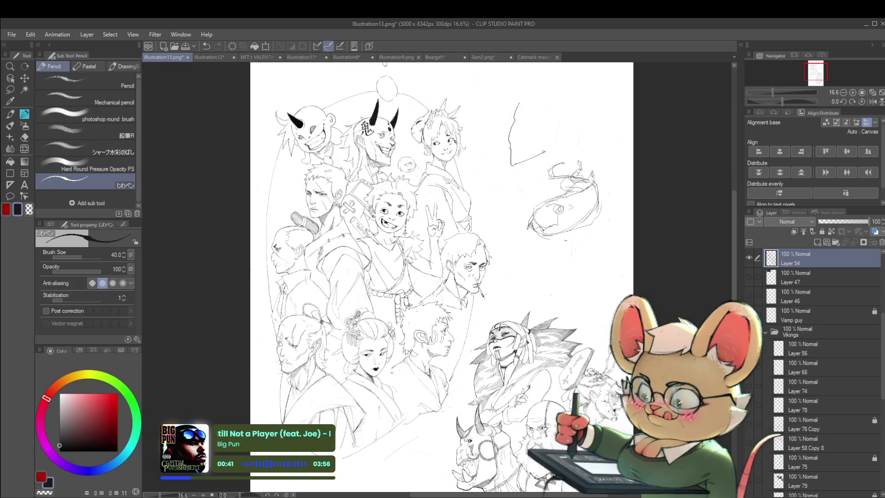
pyautogui.moveTo(518, 102)
pyautogui.mouseDown()
pyautogui.moveTo(551, 105)
pyautogui.moveTo(550, 146)
pyautogui.mouseUp()
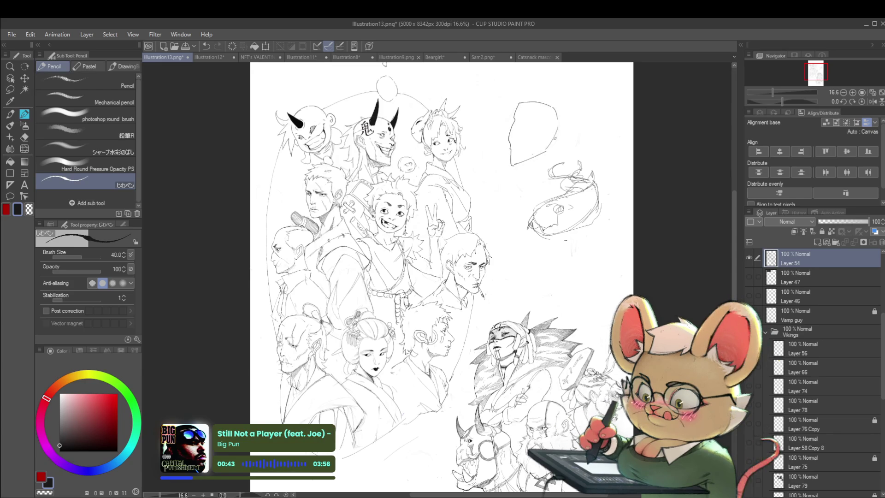
pyautogui.moveTo(605, 344); pyautogui.dragTo(603, 345)
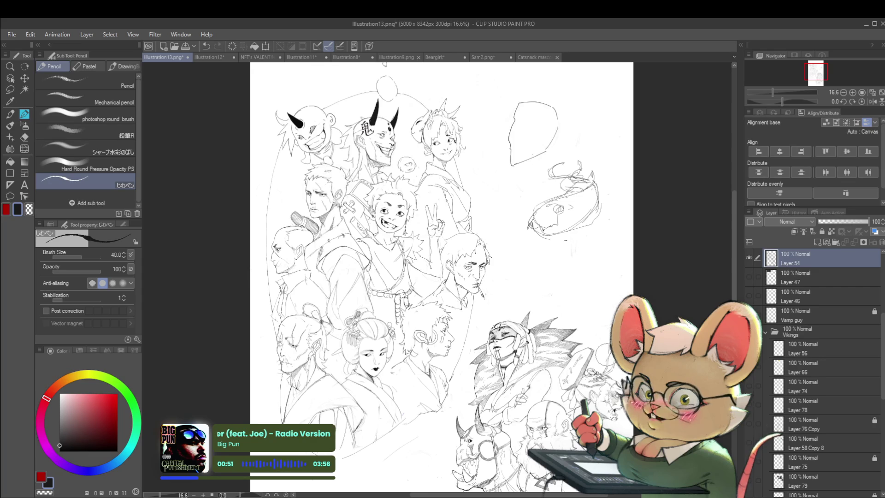
# Add a stroke across the head's top and a jaw line below the outline
pyautogui.moveTo(512, 140); pyautogui.dragTo(507, 176)
pyautogui.hotkey('ctrl', 'z')
pyautogui.moveTo(505, 117); pyautogui.dragTo(503, 118)
pyautogui.hotkey('ctrl', 'z')
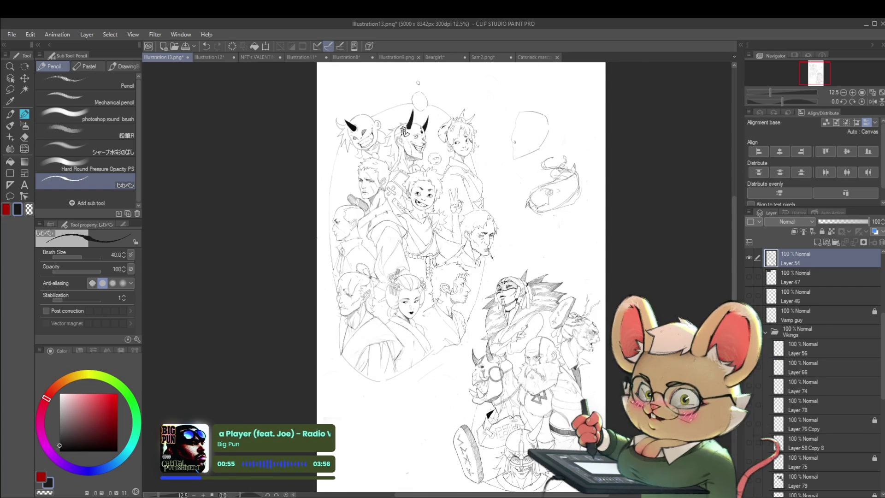
pyautogui.scroll(1, 438, 277)
pyautogui.moveTo(521, 95); pyautogui.dragTo(577, 95)
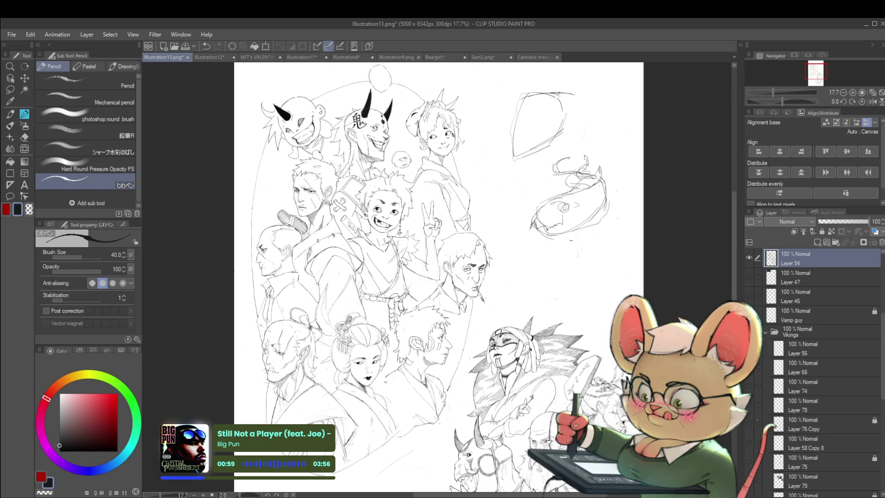
pyautogui.moveTo(521, 152); pyautogui.dragTo(555, 159)
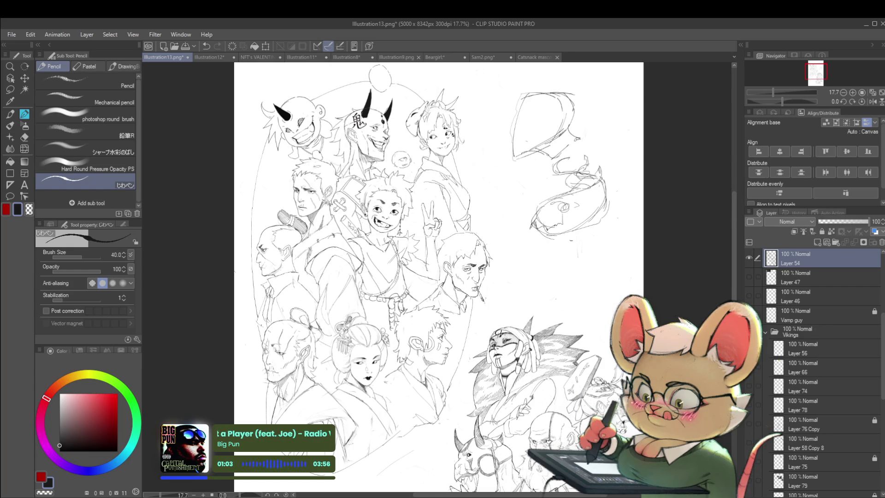
pyautogui.scroll(-2, 587, 161)
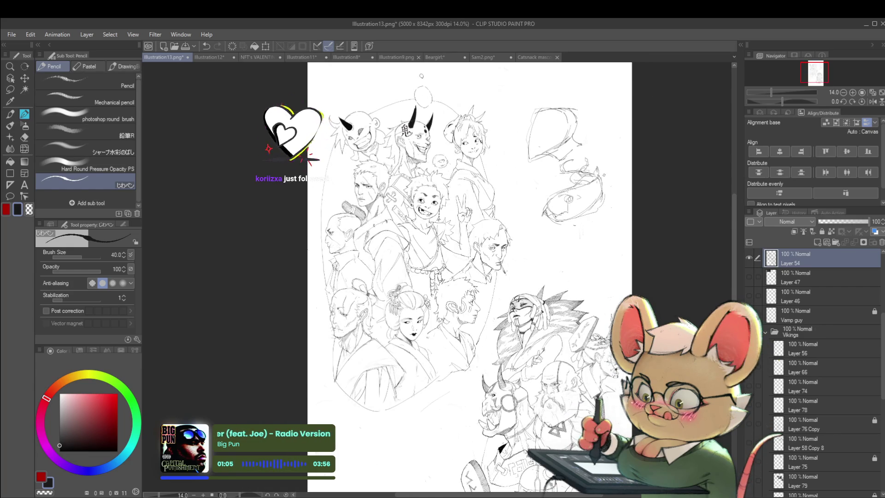
pyautogui.scroll(1, 611, 168)
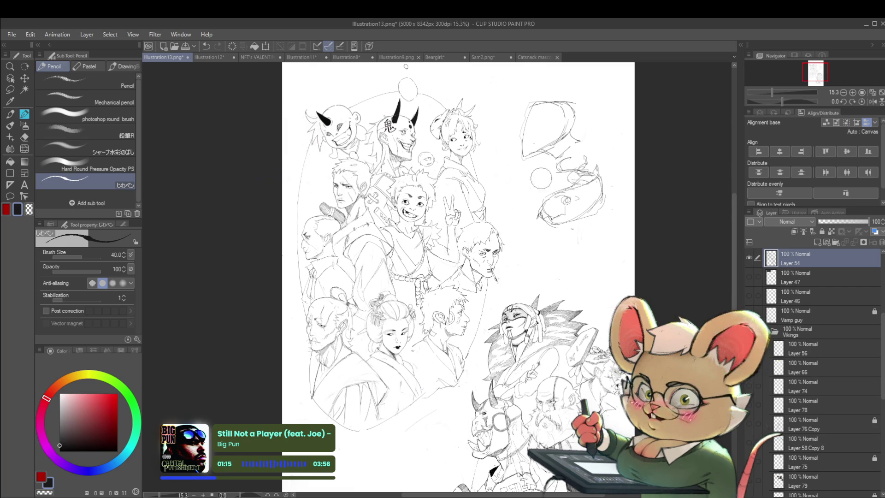
# Add a small circle eye and another pencil stroke to the creature head
pyautogui.moveTo(530, 115); pyautogui.dragTo(530, 121)
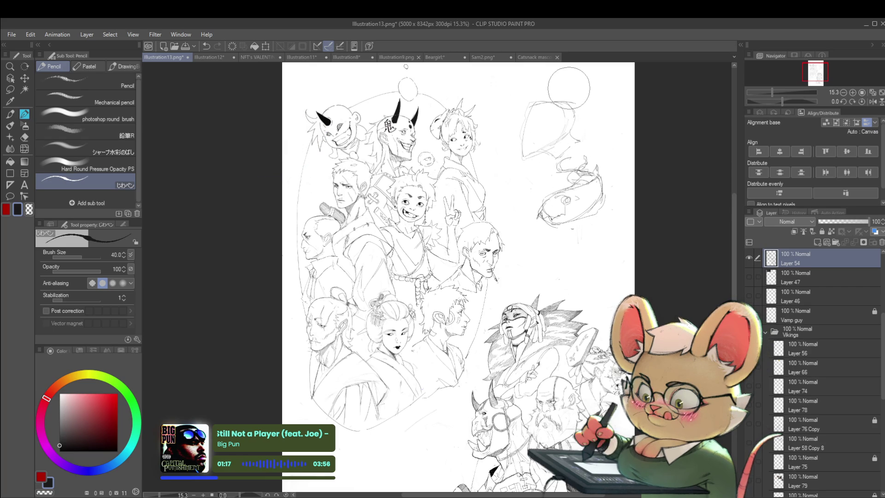
pyautogui.scroll(2, 529, 135)
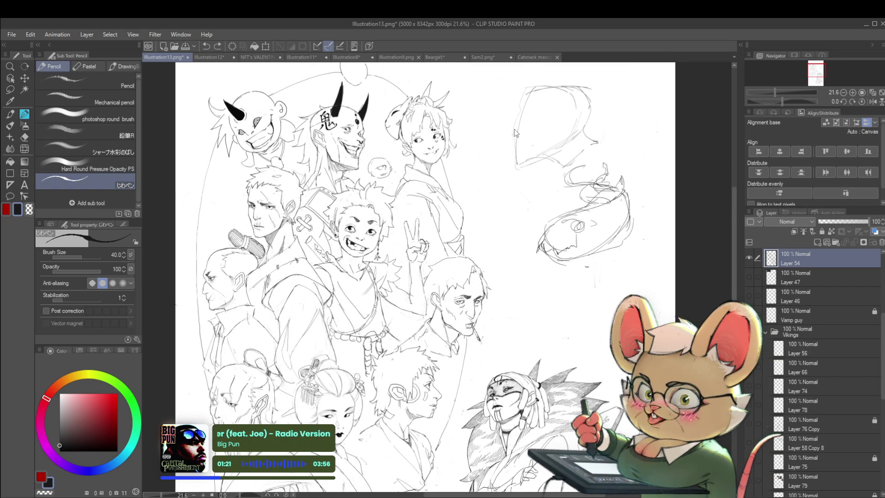
pyautogui.moveTo(523, 114); pyautogui.dragTo(515, 141)
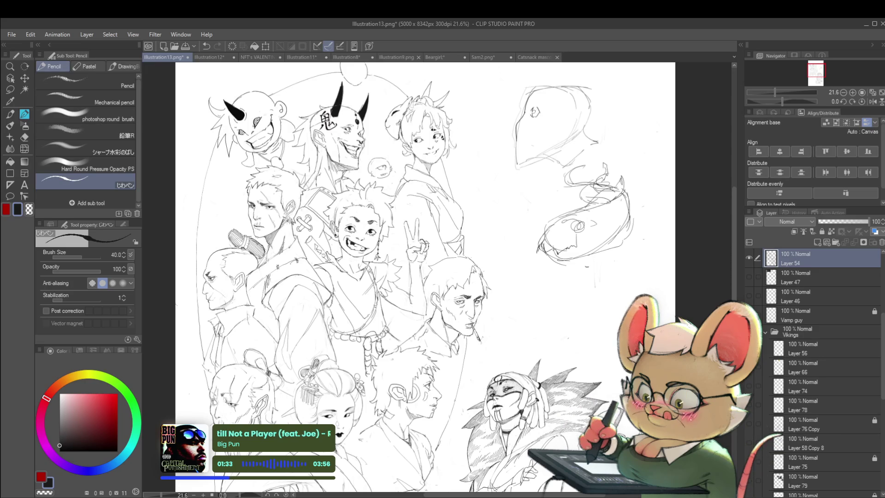
pyautogui.scroll(-2, 559, 103)
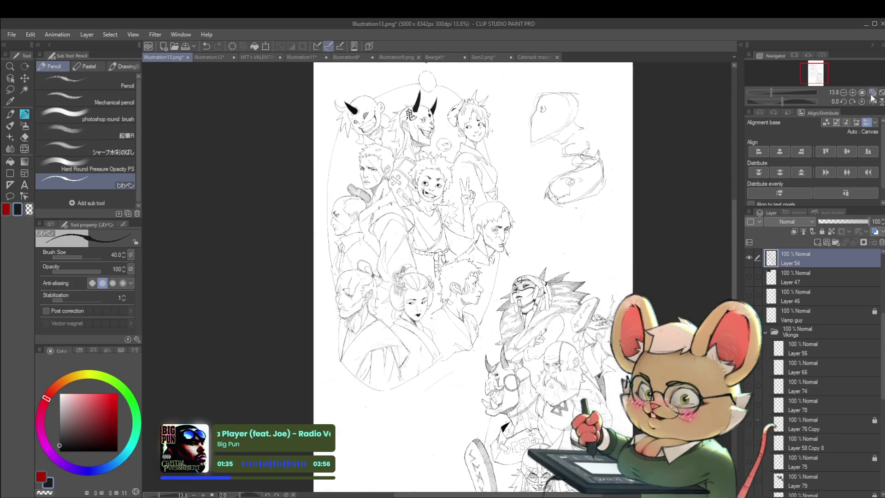
# Flip the canvas view horizontally and erase the rough creature sketch near the top corner
pyautogui.click(872, 102)
pyautogui.scroll(3, 332, 105)
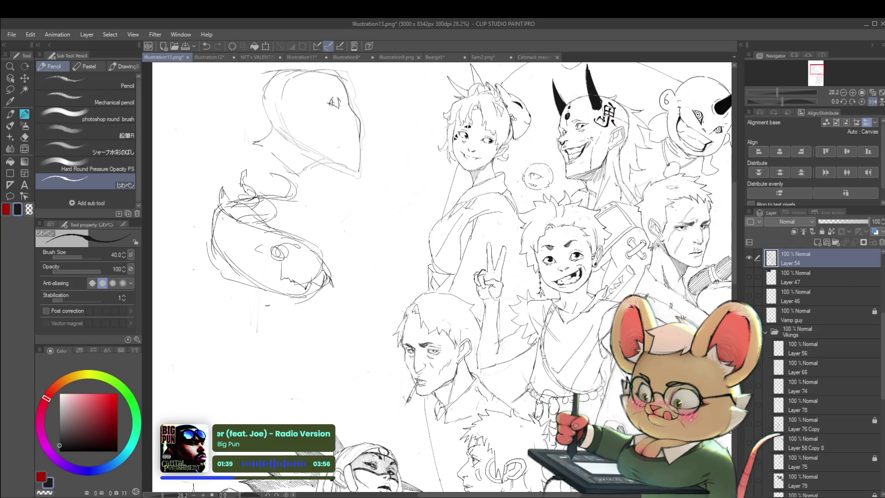
pyautogui.scroll(-4, 332, 100)
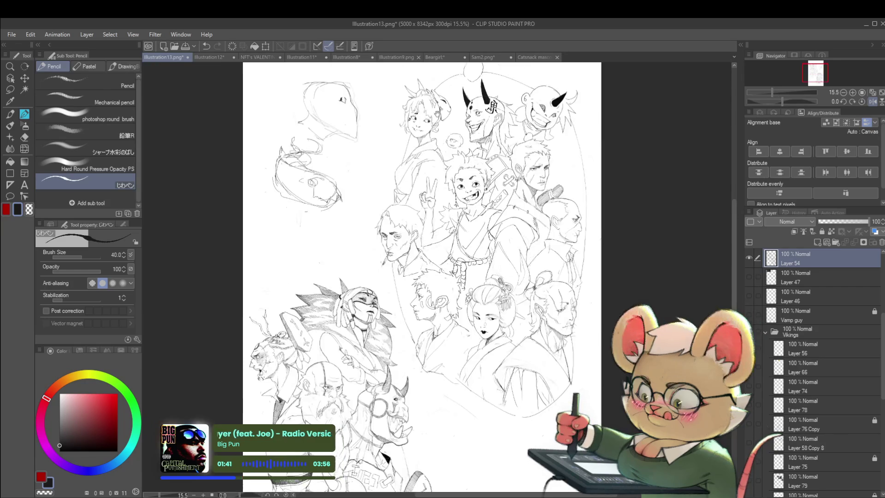
pyautogui.moveTo(452, 158)
pyautogui.mouseDown()
pyautogui.moveTo(415, 129)
pyautogui.moveTo(411, 113)
pyautogui.mouseUp()
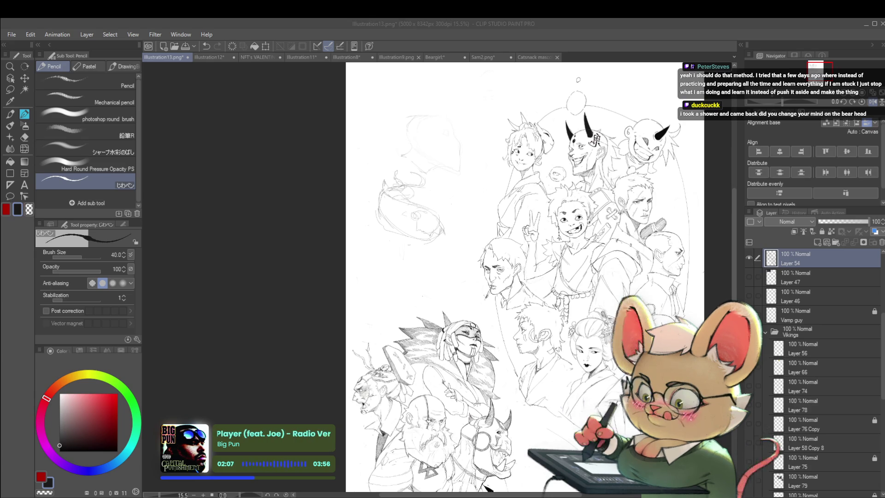
pyautogui.moveTo(483, 120); pyautogui.dragTo(466, 167)
# Paste the deep-sea fish photo, scale it to 67% and place it above the group
pyautogui.hotkey('ctrl', 'v')
pyautogui.moveTo(655, 94); pyautogui.dragTo(593, 134)
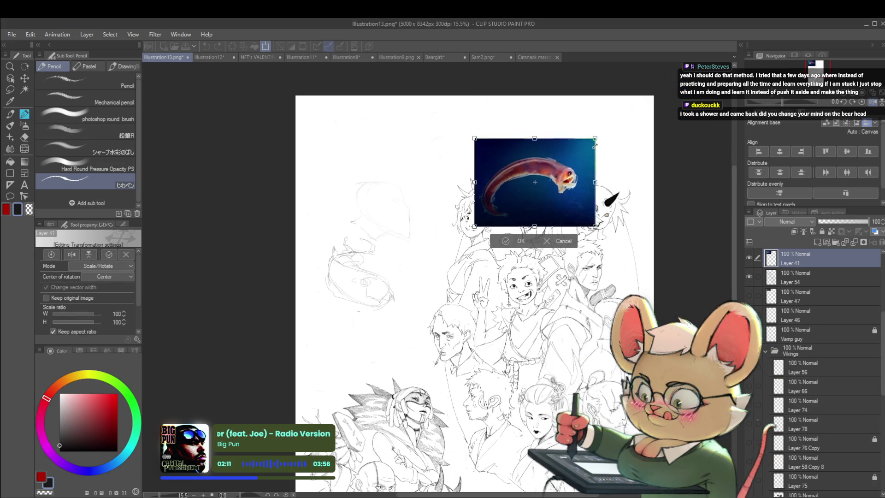
pyautogui.moveTo(551, 175); pyautogui.dragTo(556, 153)
pyautogui.press('Return')
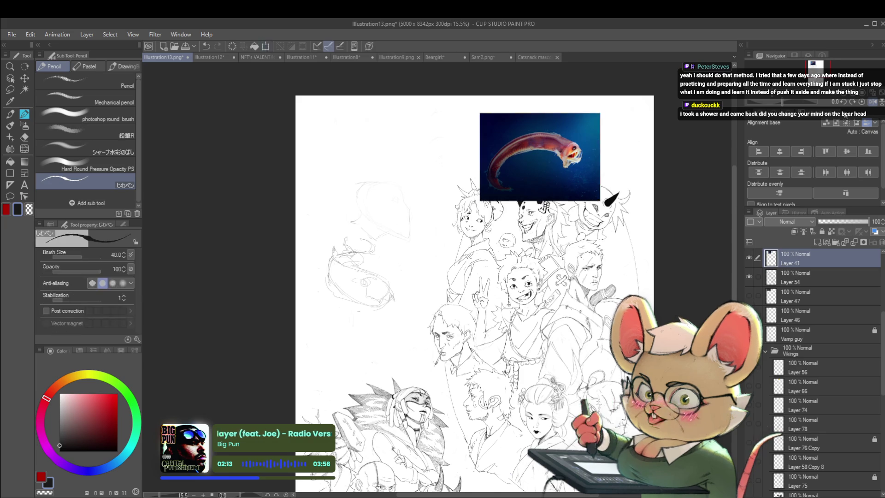
pyautogui.press('h')
pyautogui.scroll(2, 492, 300)
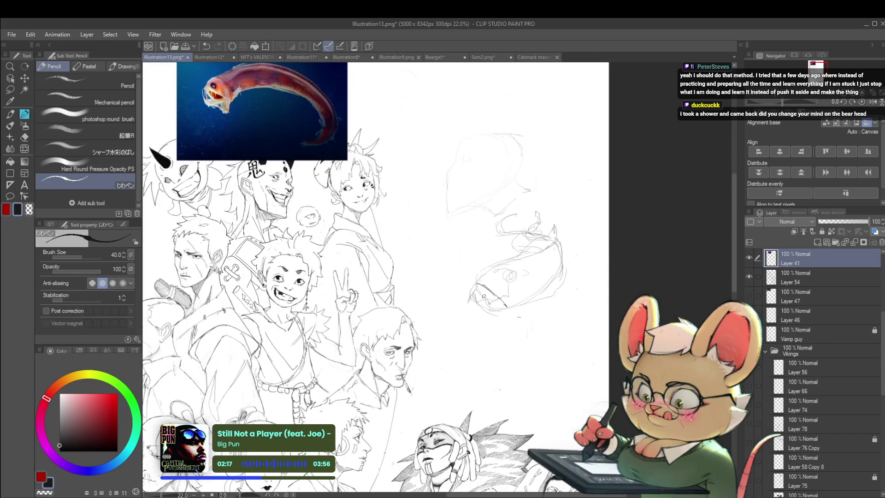
# Sketch a body line and a round eye for the fish
pyautogui.moveTo(476, 283)
pyautogui.mouseDown()
pyautogui.moveTo(484, 301)
pyautogui.moveTo(506, 305)
pyautogui.moveTo(488, 304)
pyautogui.moveTo(489, 284)
pyautogui.moveTo(486, 297)
pyautogui.mouseUp()
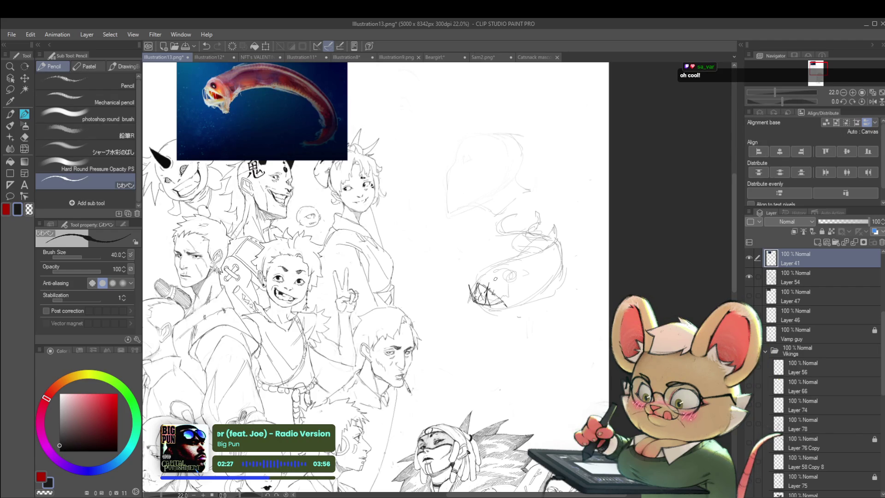
pyautogui.moveTo(505, 274); pyautogui.dragTo(512, 276)
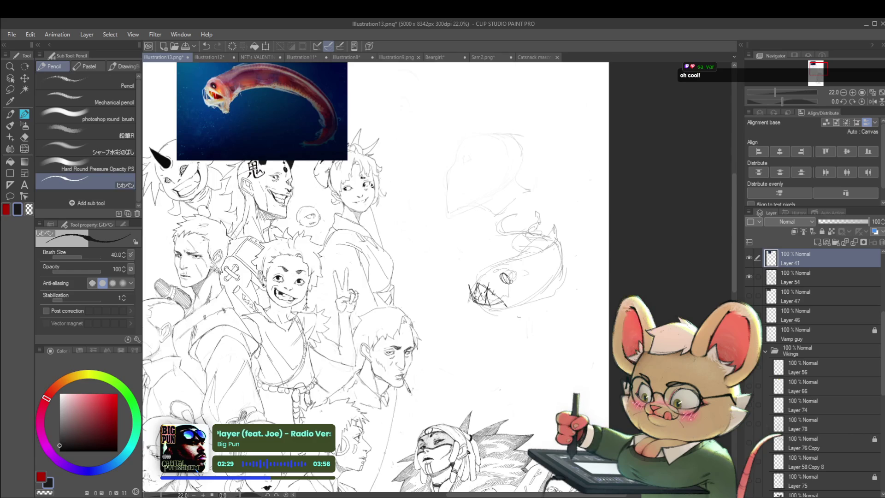
pyautogui.scroll(-1, 521, 269)
pyautogui.scroll(2, 507, 293)
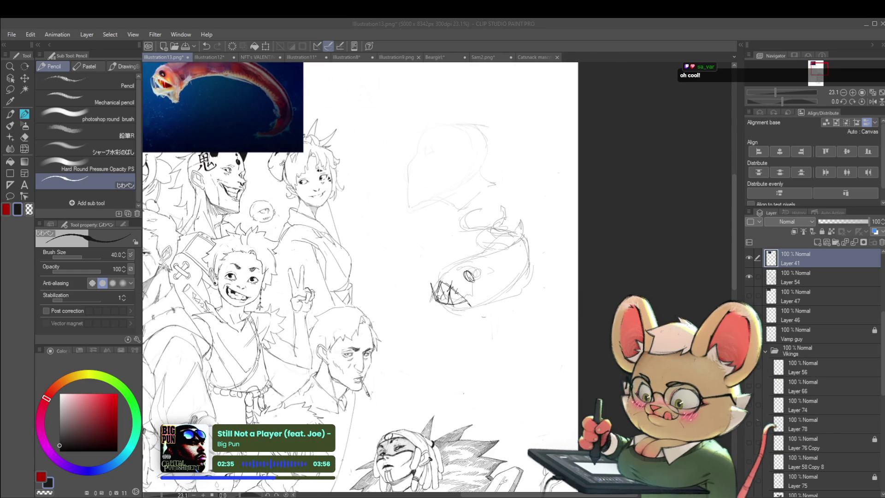
pyautogui.scroll(-1, 557, 286)
pyautogui.scroll(-1, 557, 286)
pyautogui.scroll(-1, 556, 287)
# Darken the fish head's top edge, undoing the last stroke
pyautogui.moveTo(537, 307); pyautogui.dragTo(551, 213)
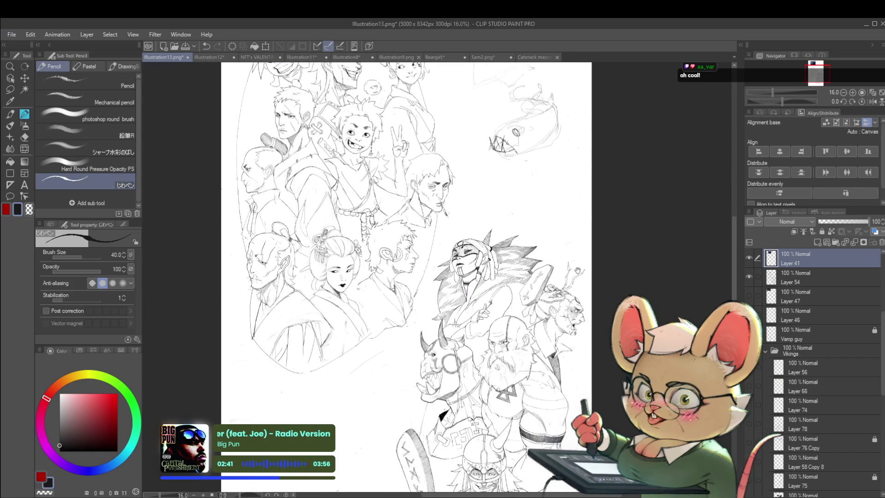
pyautogui.moveTo(560, 263)
pyautogui.mouseDown()
pyautogui.moveTo(560, 299)
pyautogui.moveTo(568, 207)
pyautogui.mouseUp()
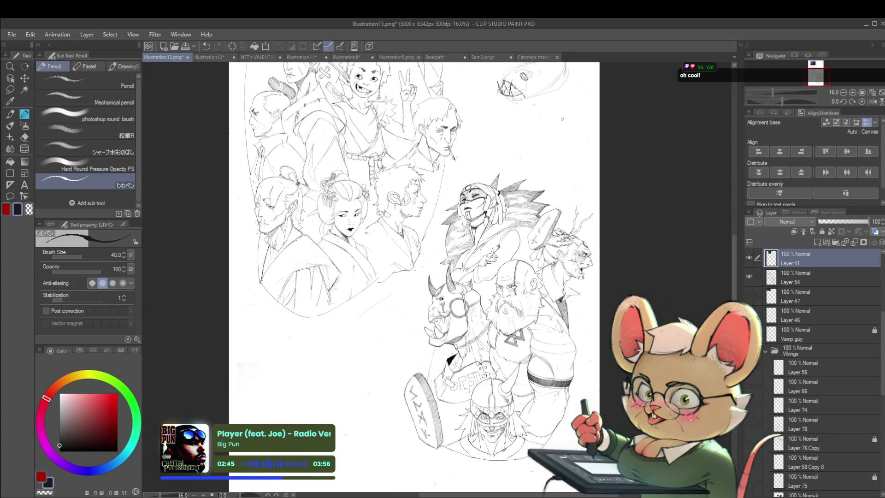
pyautogui.scroll(1, 525, 172)
pyautogui.moveTo(504, 239)
pyautogui.mouseDown()
pyautogui.moveTo(585, 260)
pyautogui.moveTo(576, 369)
pyautogui.mouseUp()
pyautogui.scroll(2, 641, 252)
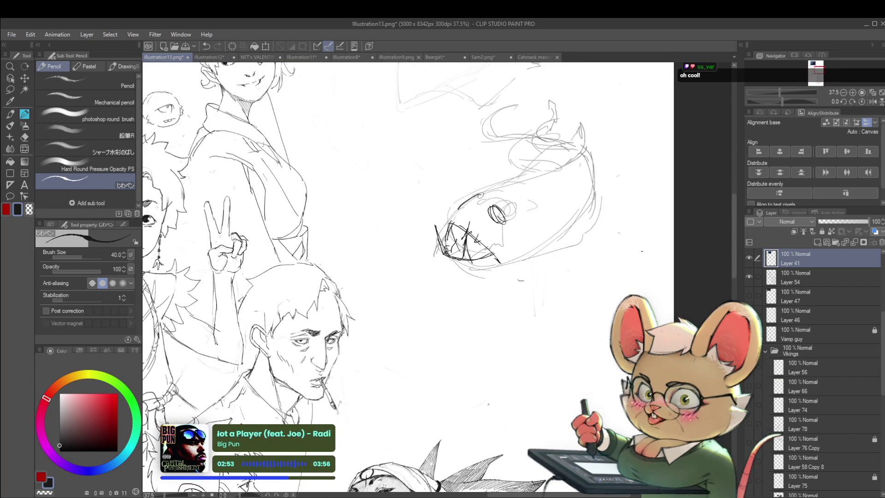
pyautogui.scroll(-3, 481, 194)
pyautogui.scroll(4, 475, 207)
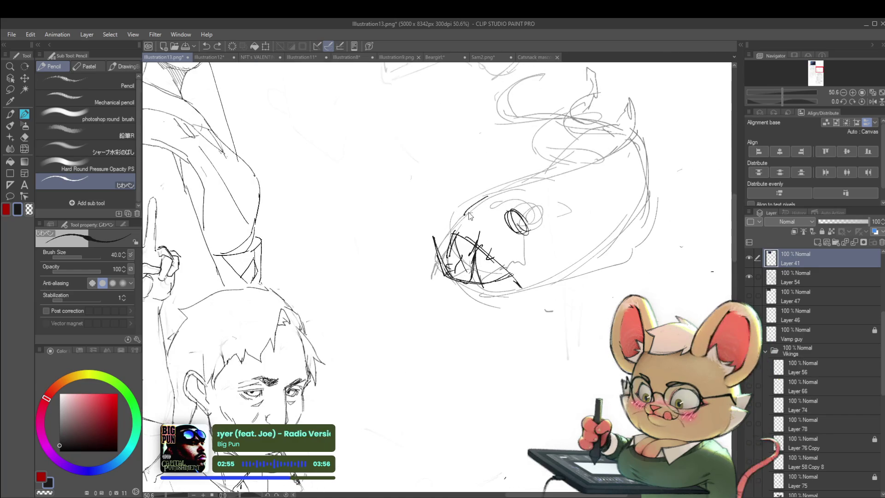
pyautogui.moveTo(467, 215); pyautogui.dragTo(492, 198)
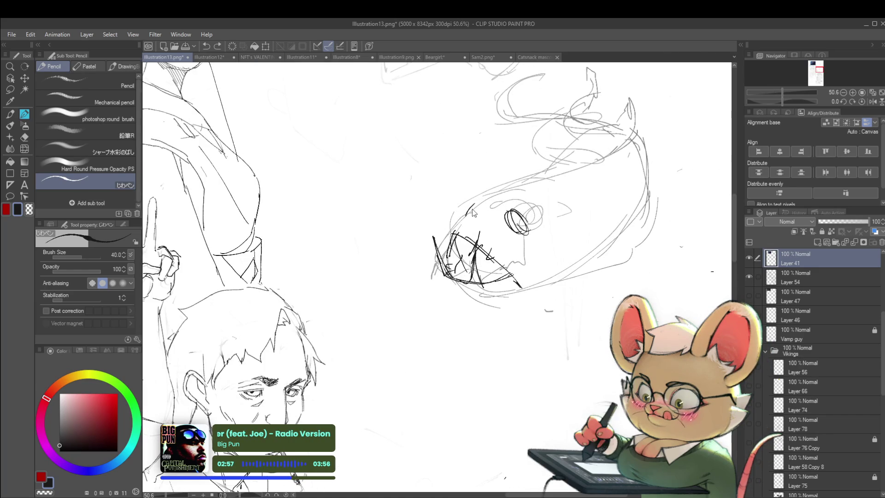
pyautogui.scroll(-3, 501, 194)
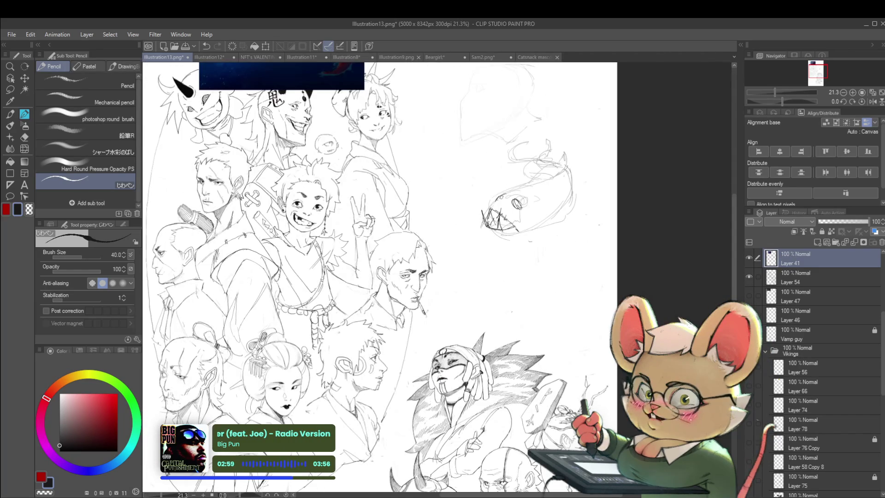
pyautogui.scroll(3, 496, 194)
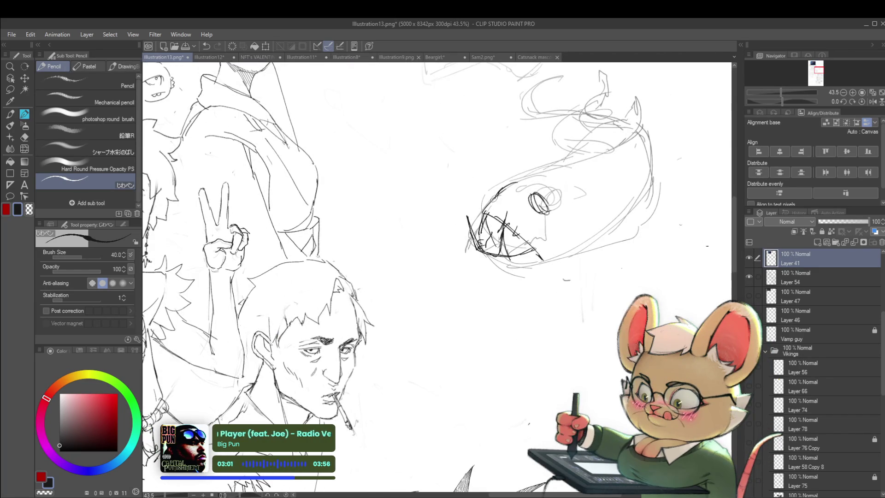
pyautogui.hotkey('ctrl', 'z')
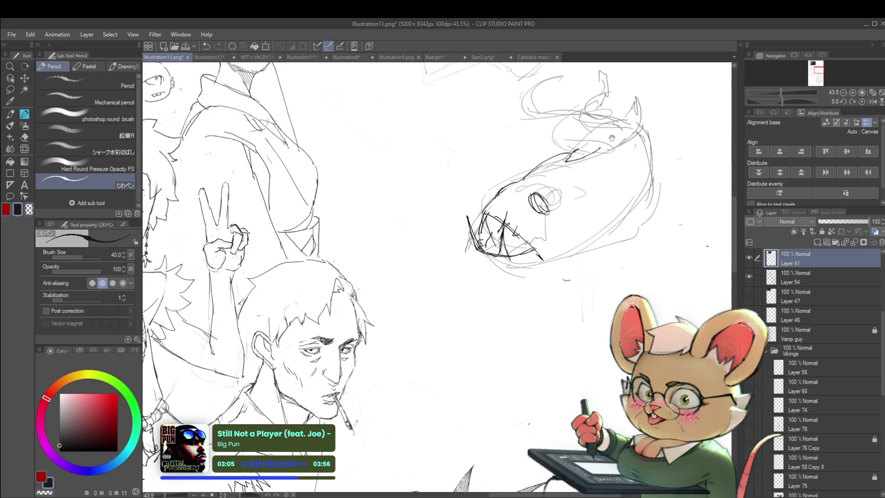
pyautogui.scroll(-3, 471, 183)
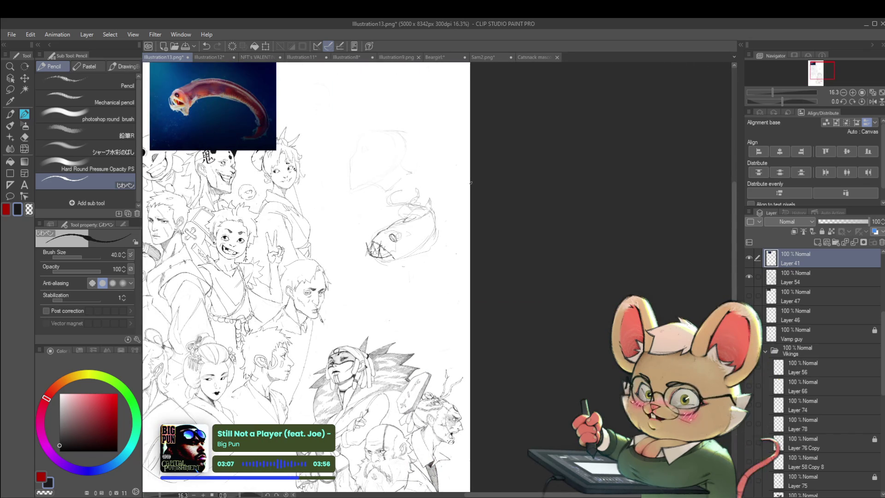
# Mirror the view to check the fish and strengthen the head line
pyautogui.click(871, 102)
pyautogui.scroll(3, 468, 224)
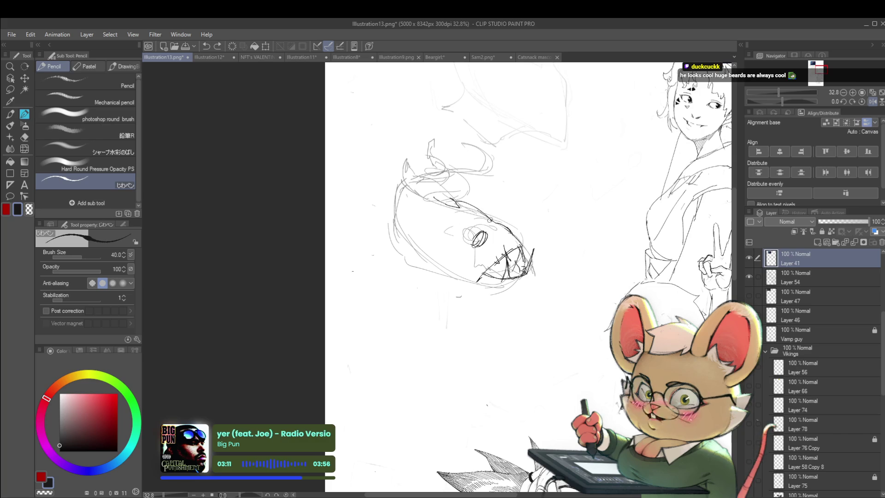
pyautogui.moveTo(481, 214); pyautogui.dragTo(493, 225)
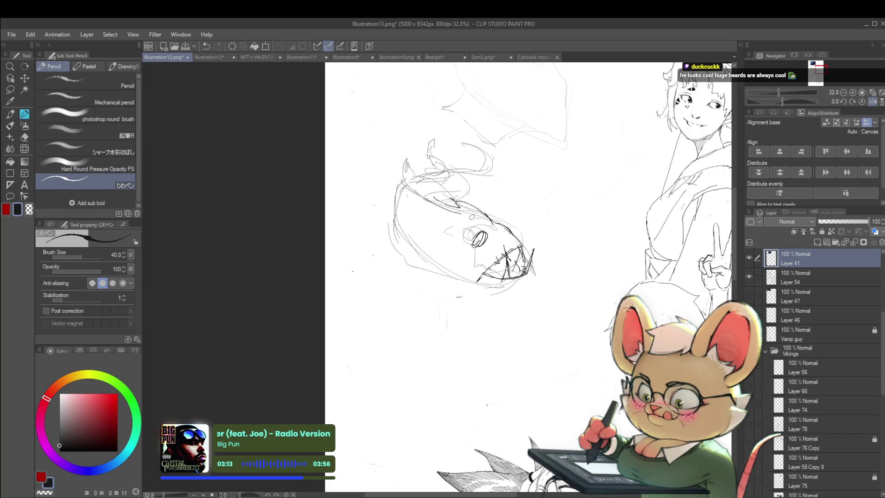
pyautogui.scroll(-3, 486, 216)
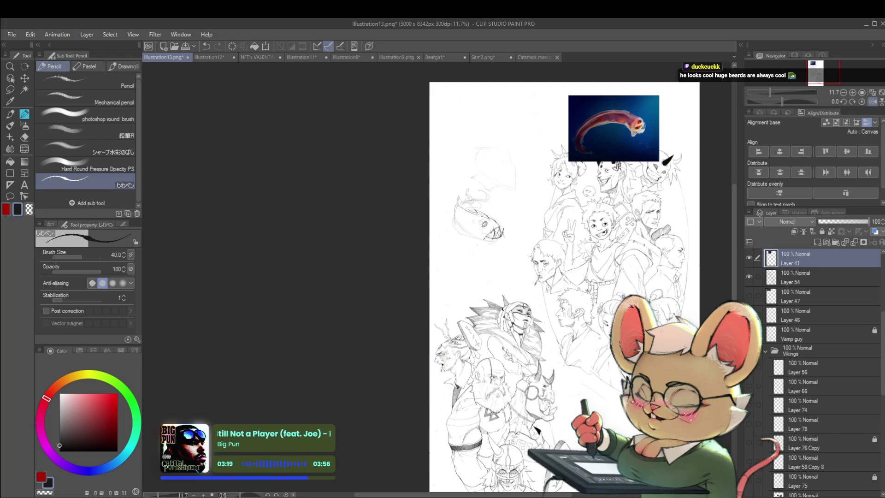
# Unflip the canvas to normal orientation and zoom in and out over the viking group
pyautogui.click(870, 104)
pyautogui.scroll(5, 572, 195)
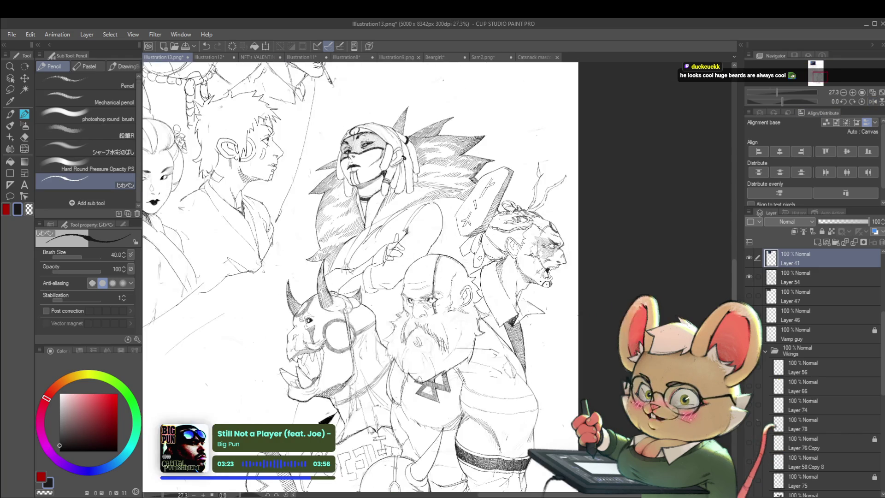
pyautogui.scroll(-5, 507, 285)
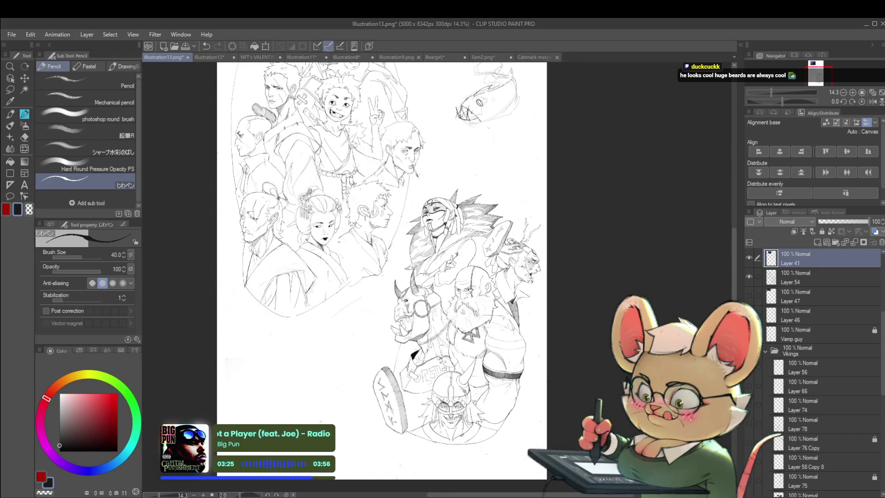
pyautogui.scroll(4, 554, 247)
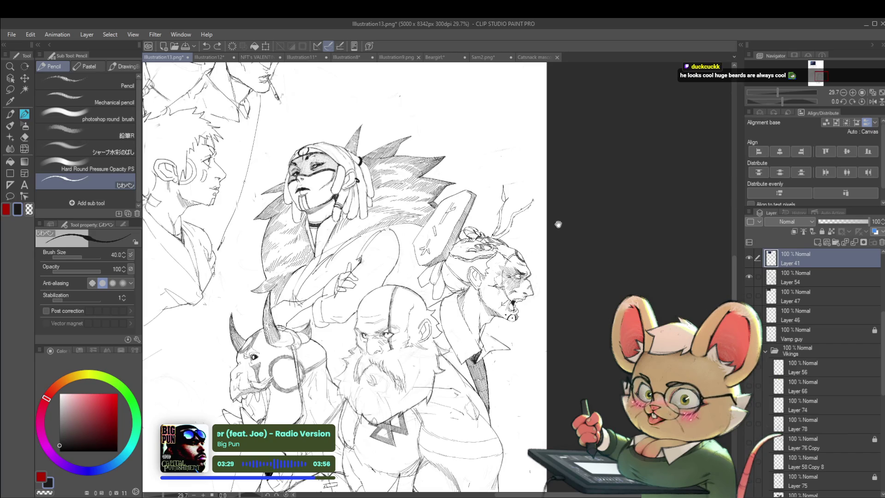
pyautogui.scroll(-2, 518, 341)
pyautogui.scroll(3, 540, 285)
pyautogui.scroll(-4, 540, 285)
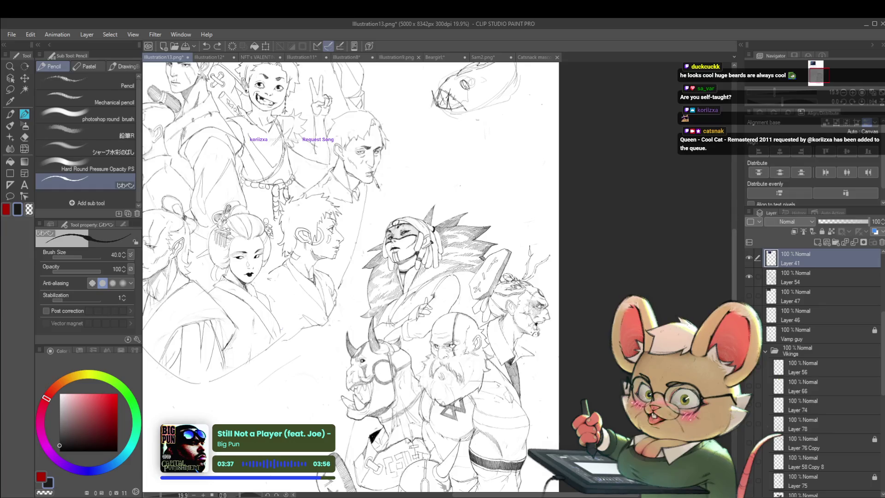
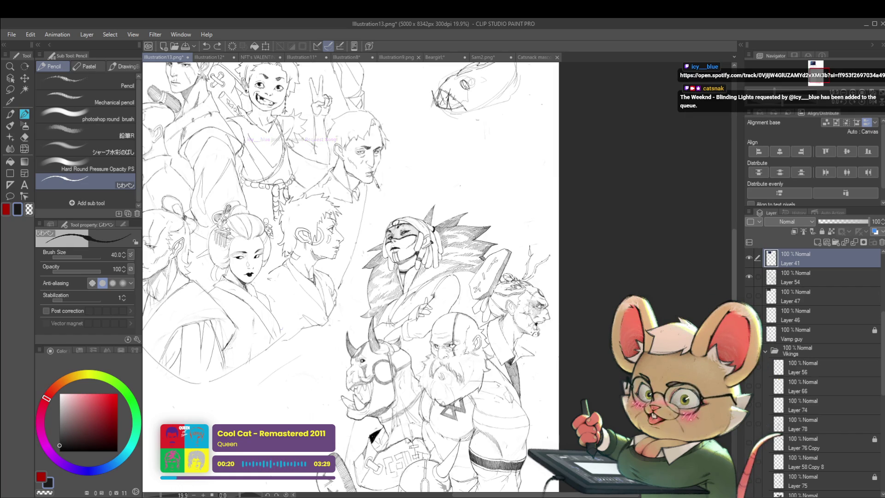
# Centre the fish sketch in view and test a short stroke on its head, then undo it
pyautogui.moveTo(582, 201)
pyautogui.mouseDown()
pyautogui.moveTo(606, 267)
pyautogui.moveTo(620, 280)
pyautogui.mouseUp()
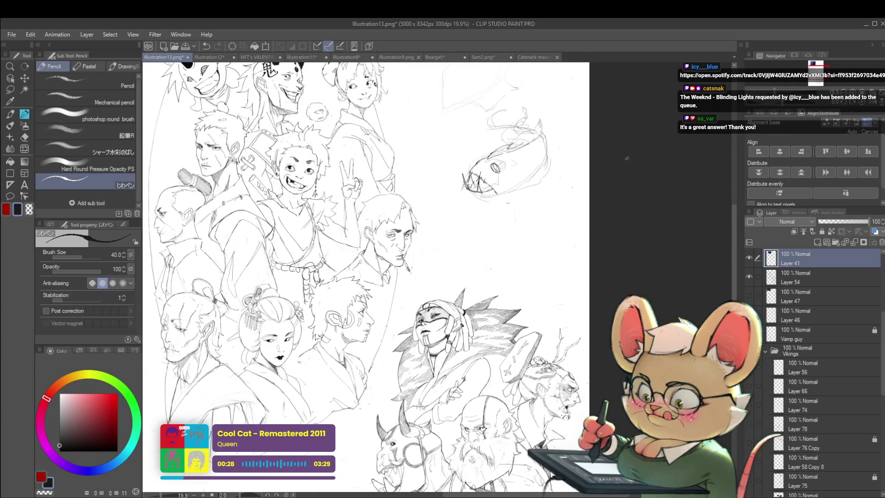
pyautogui.scroll(2, 627, 158)
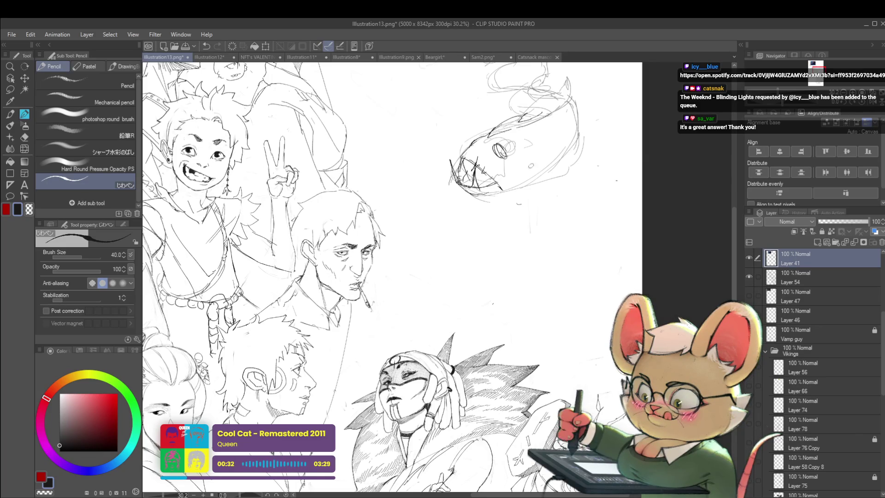
pyautogui.scroll(-2, 516, 178)
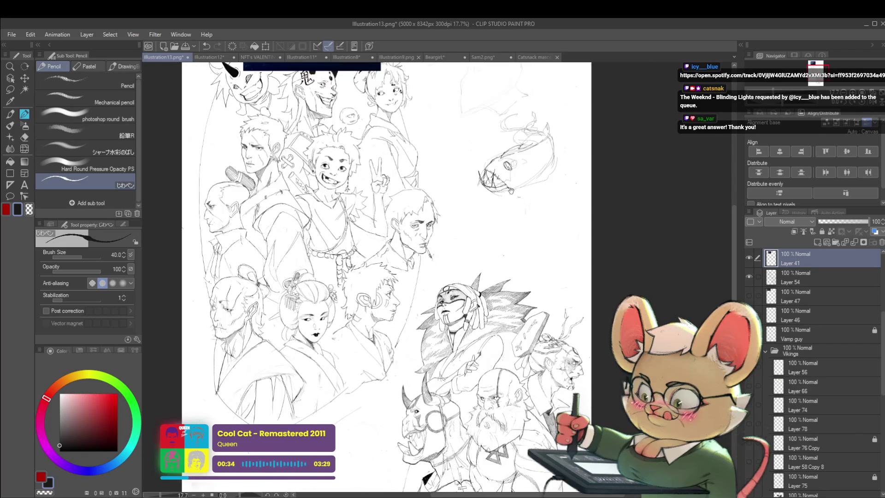
pyautogui.moveTo(528, 187); pyautogui.dragTo(538, 188)
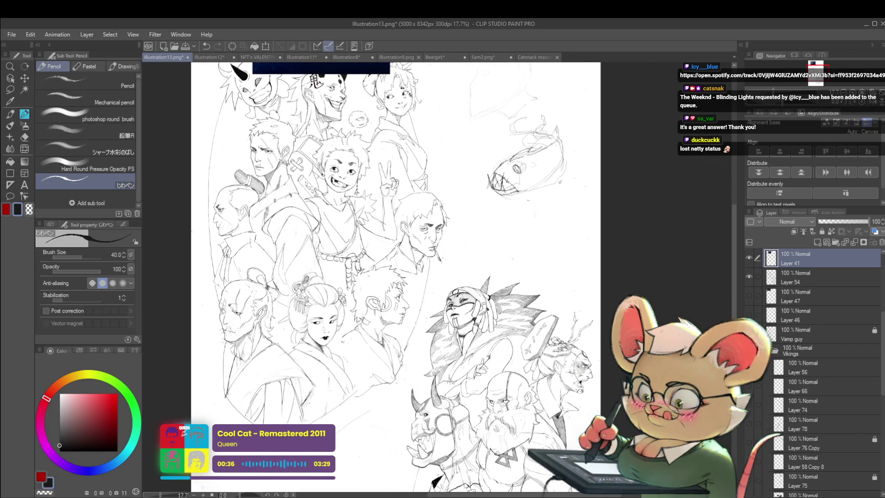
pyautogui.scroll(2, 558, 177)
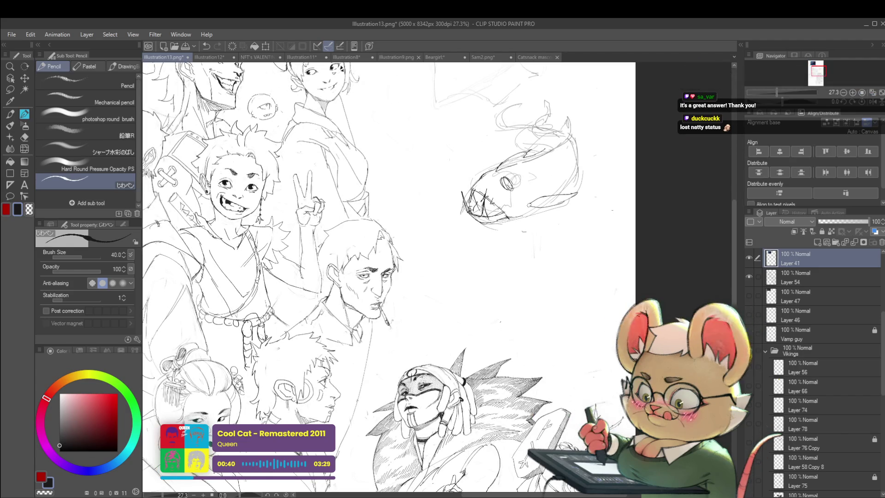
pyautogui.scroll(-3, 553, 198)
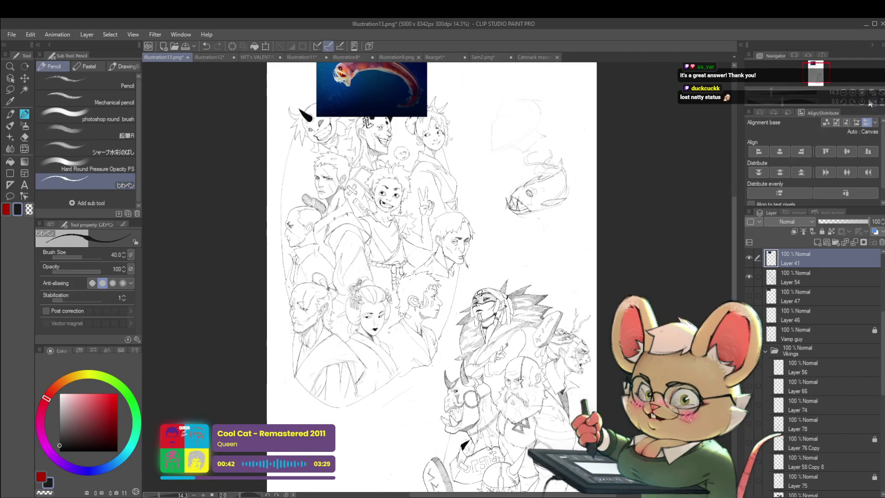
pyautogui.scroll(2, 817, 103)
pyautogui.moveTo(414, 174); pyautogui.dragTo(439, 169)
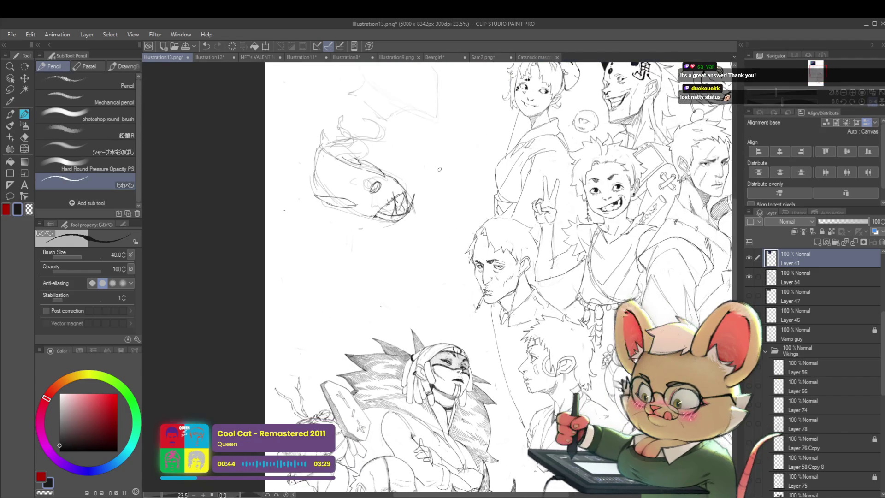
pyautogui.moveTo(320, 148); pyautogui.dragTo(318, 185)
pyautogui.hotkey('ctrl', 'z')
# Draw a ridge line with a curl along the top of the fish head, undoing the last mark
pyautogui.scroll(-2, 335, 175)
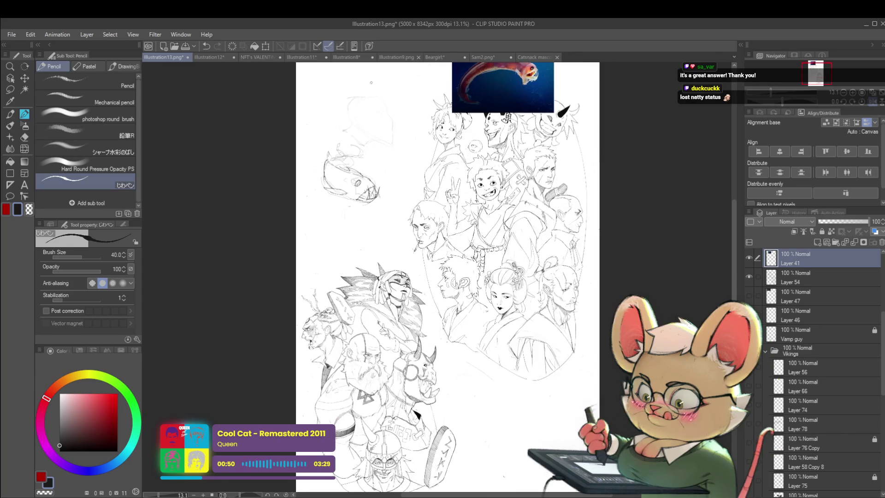
pyautogui.scroll(4, 335, 175)
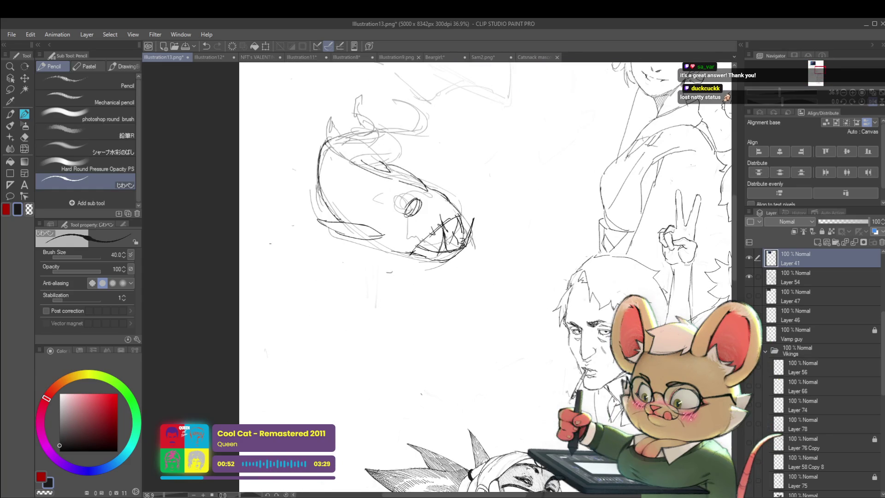
pyautogui.moveTo(337, 138)
pyautogui.mouseDown()
pyautogui.moveTo(401, 122)
pyautogui.moveTo(386, 109)
pyautogui.mouseUp()
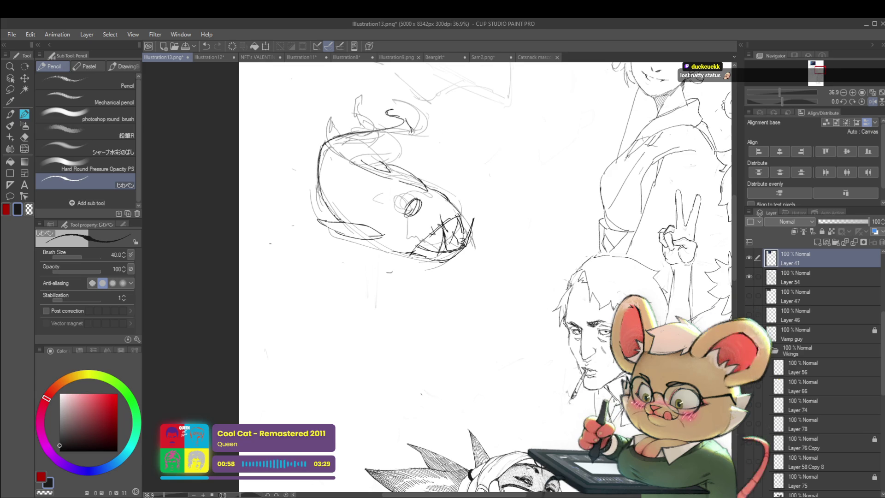
pyautogui.moveTo(404, 118)
pyautogui.mouseDown()
pyautogui.moveTo(413, 133)
pyautogui.moveTo(404, 146)
pyautogui.mouseUp()
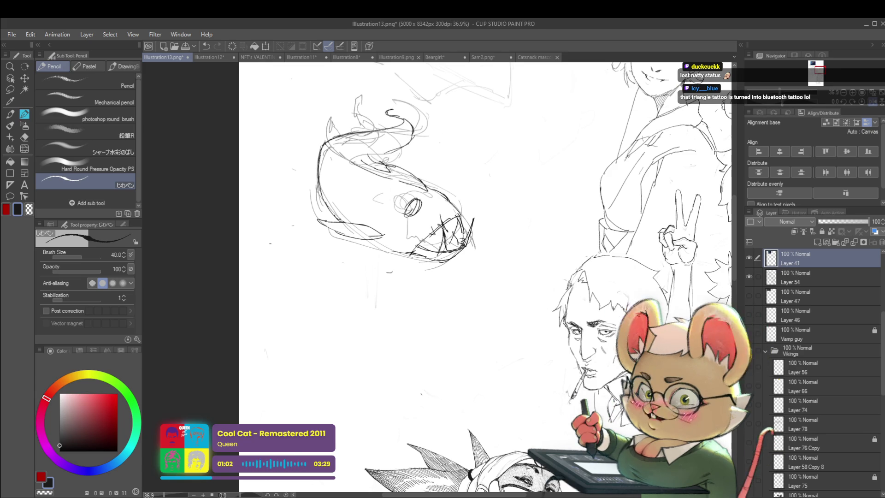
pyautogui.hotkey('ctrl', 'z')
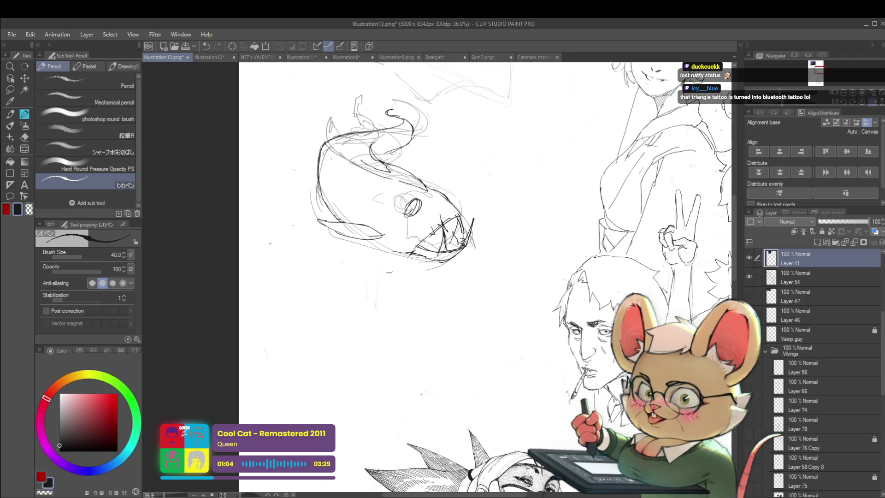
pyautogui.scroll(-5, 405, 154)
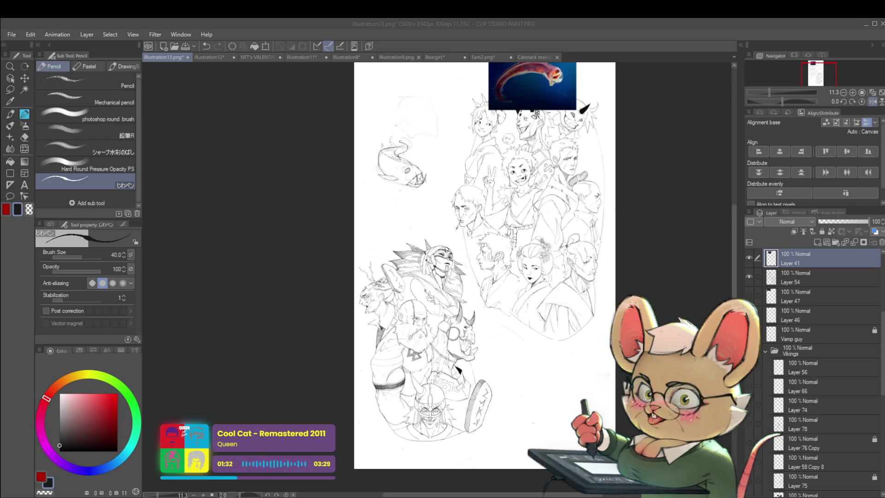
# Undo the small stroke above the fish and draw a looping fin stroke in its place
pyautogui.scroll(5, 389, 142)
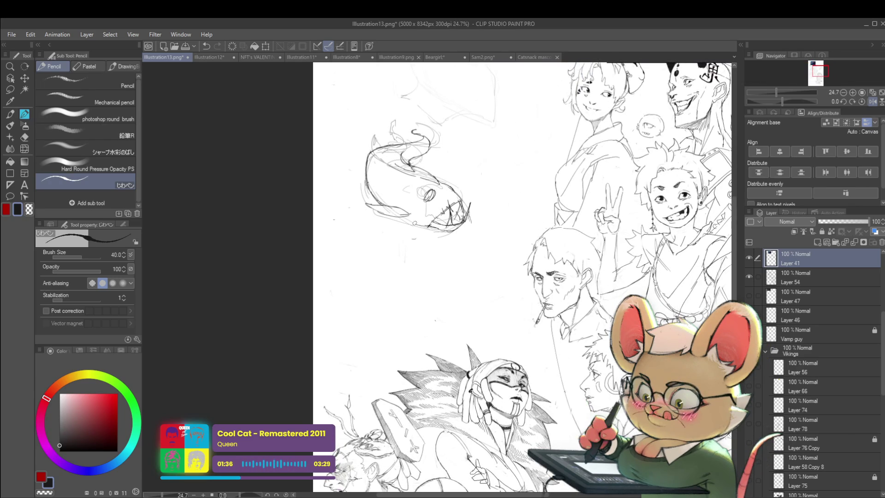
pyautogui.scroll(-5, 523, 276)
pyautogui.scroll(5, 523, 277)
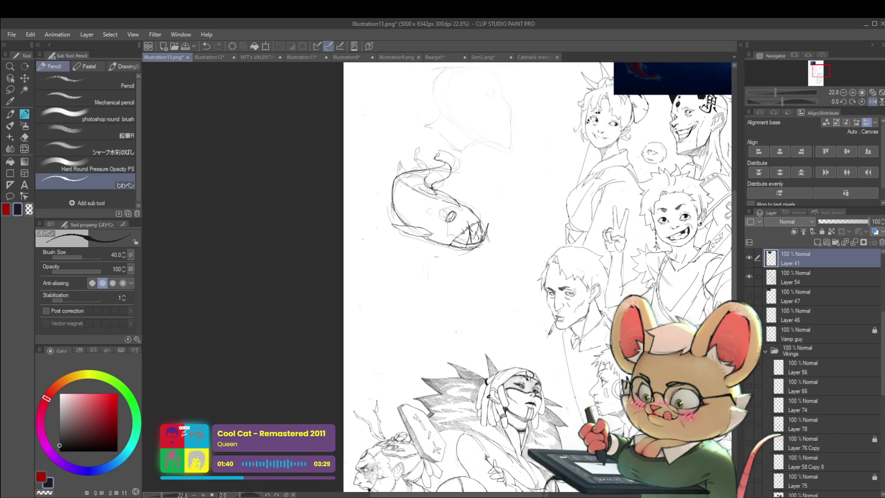
pyautogui.hotkey('ctrl', 'z')
pyautogui.moveTo(438, 157)
pyautogui.mouseDown()
pyautogui.moveTo(441, 143)
pyautogui.moveTo(444, 159)
pyautogui.mouseUp()
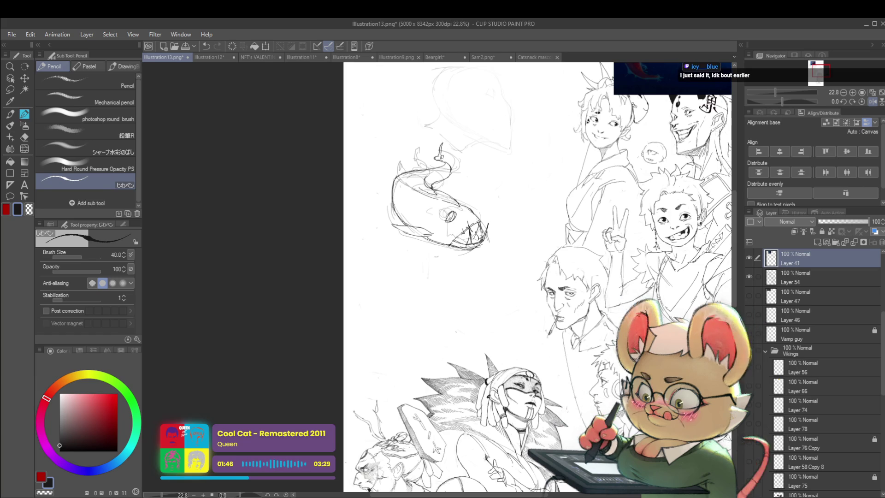
pyautogui.scroll(-3, 442, 143)
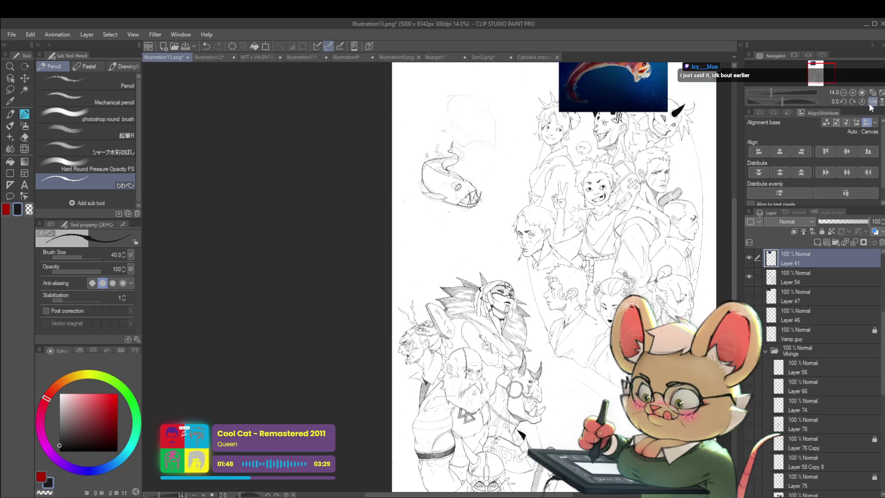
# Toggle the canvas's horizontal flip in the Navigator and undo a stray small stroke on the fish
pyautogui.click(871, 101)
pyautogui.scroll(3, 414, 152)
pyautogui.hotkey('ctrl', 'z')
pyautogui.scroll(-3, 428, 120)
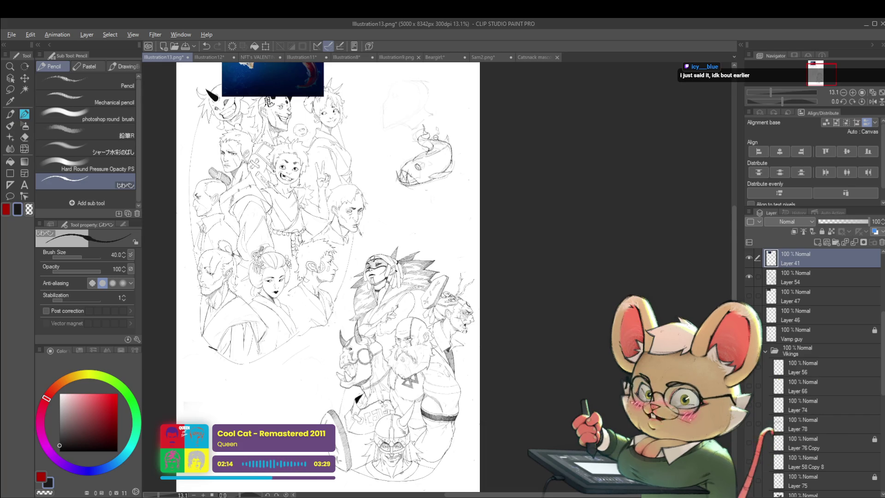
# Replace the oversized circle with a smaller circle above the fish
pyautogui.scroll(2, 313, 277)
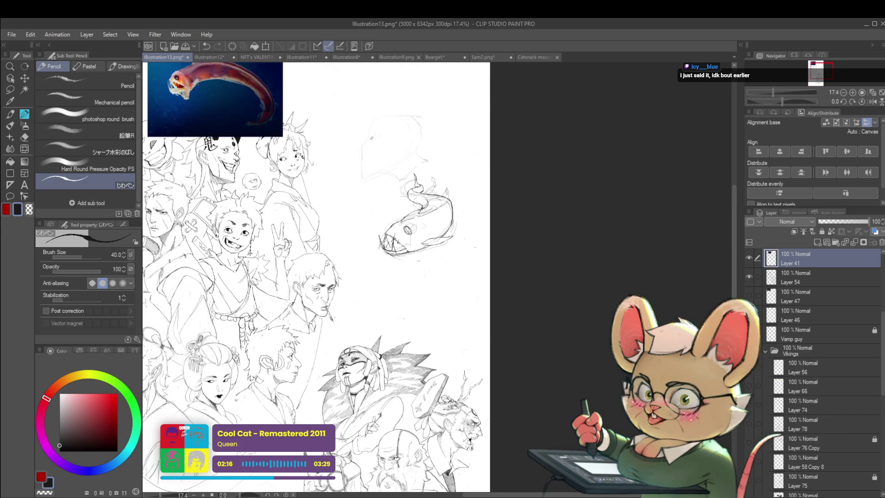
pyautogui.hotkey('ctrl', 'z')
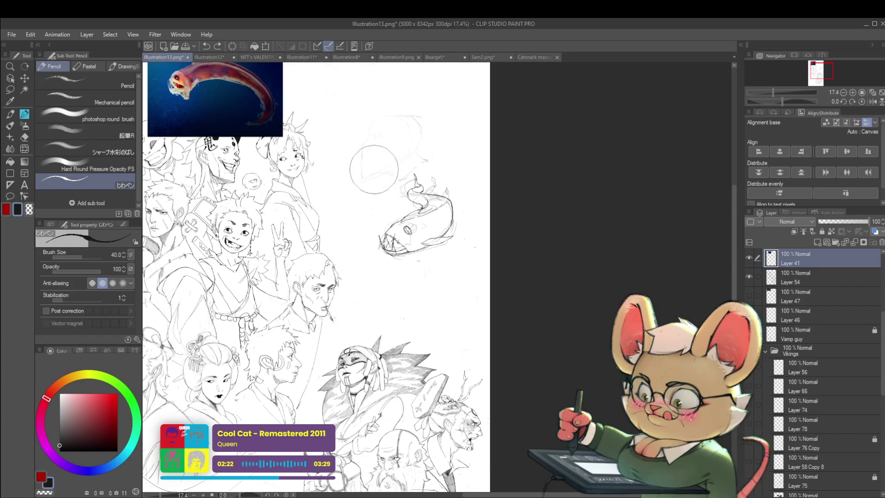
pyautogui.moveTo(388, 89); pyautogui.dragTo(386, 90)
# Select Layer 54, move the circle near the fish, and add a new layer above it
pyautogui.click(802, 273)
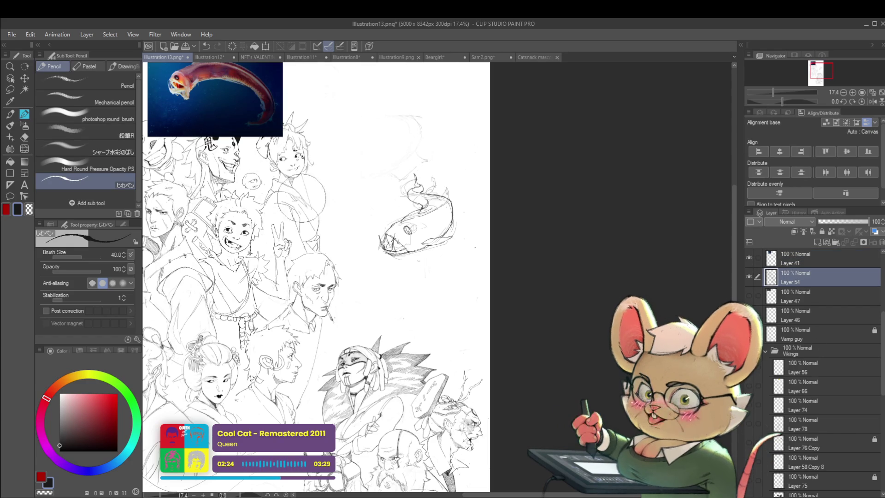
pyautogui.moveTo(392, 145)
pyautogui.mouseDown()
pyautogui.moveTo(369, 199)
pyautogui.moveTo(383, 134)
pyautogui.moveTo(405, 134)
pyautogui.moveTo(397, 159)
pyautogui.moveTo(389, 131)
pyautogui.mouseUp()
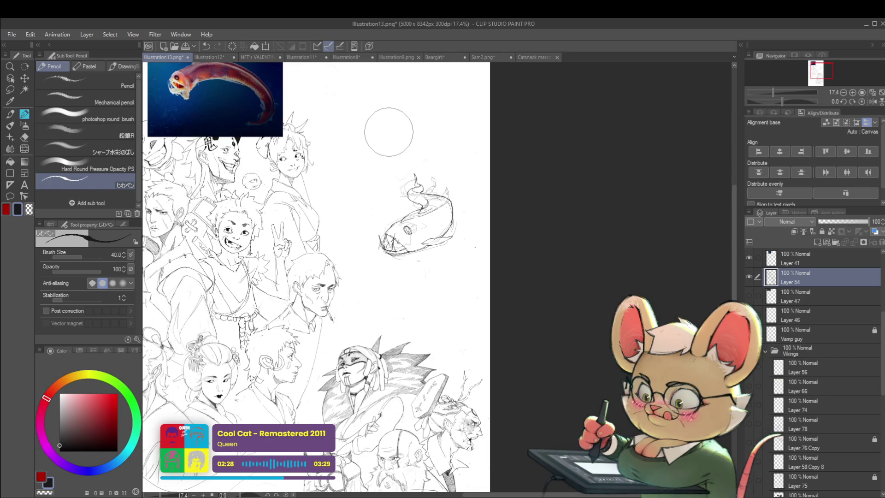
pyautogui.hotkey('ctrl', 'z')
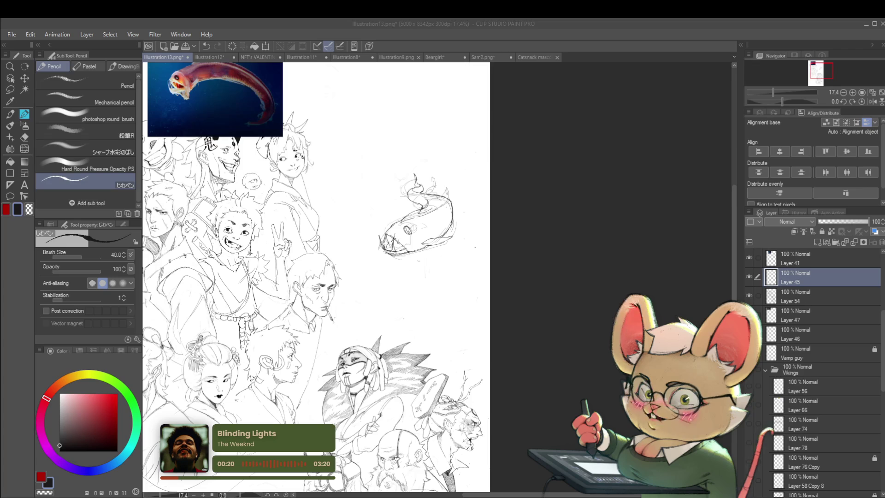
# Bring the Clip Studio Paint drawing window back into focus
pyautogui.click(396, 116)
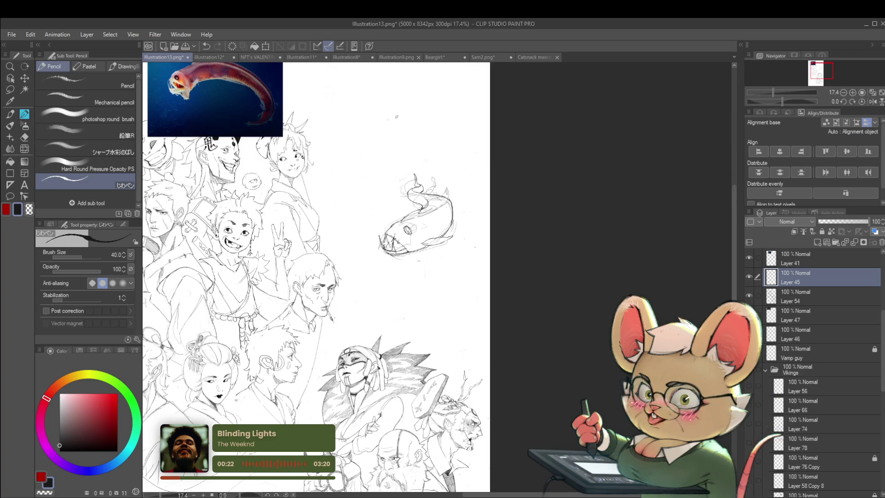
# Paste the red fish reference photo and free-transform it beside the deep-sea fish reference at the top
pyautogui.moveTo(397, 116); pyautogui.dragTo(424, 151)
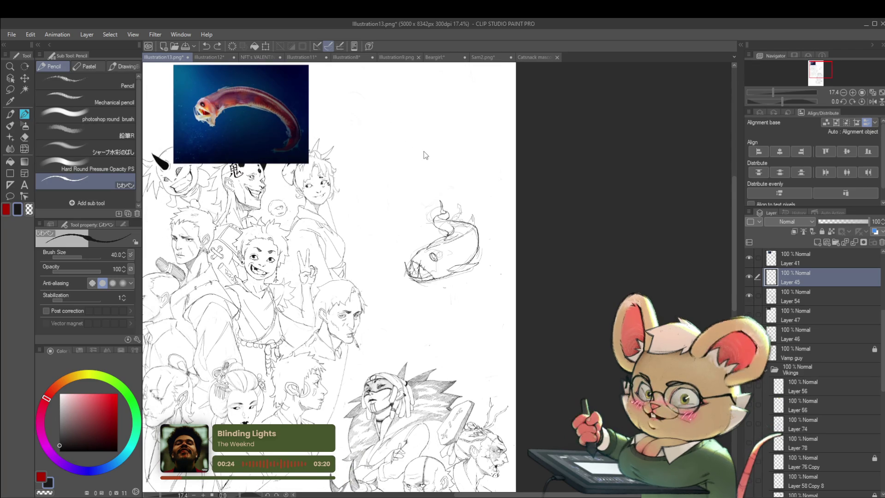
pyautogui.hotkey('ctrl', 'v')
pyautogui.moveTo(477, 194); pyautogui.dragTo(563, 245)
pyautogui.hotkey('ctrl', 't')
pyautogui.moveTo(252, 103); pyautogui.dragTo(451, 115)
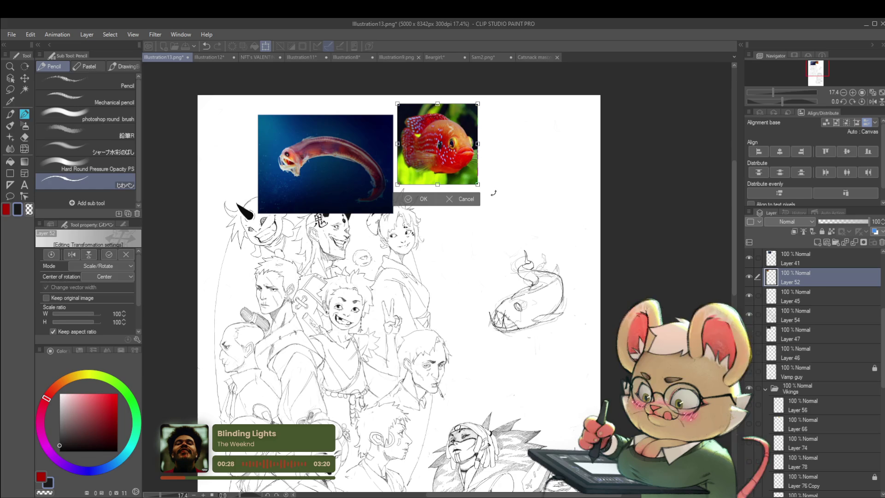
pyautogui.press('Return')
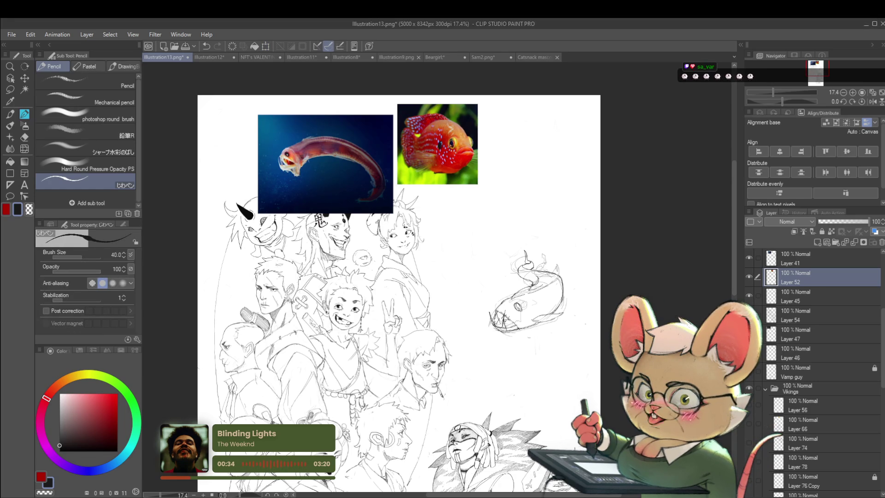
pyautogui.moveTo(397, 277); pyautogui.dragTo(375, 243)
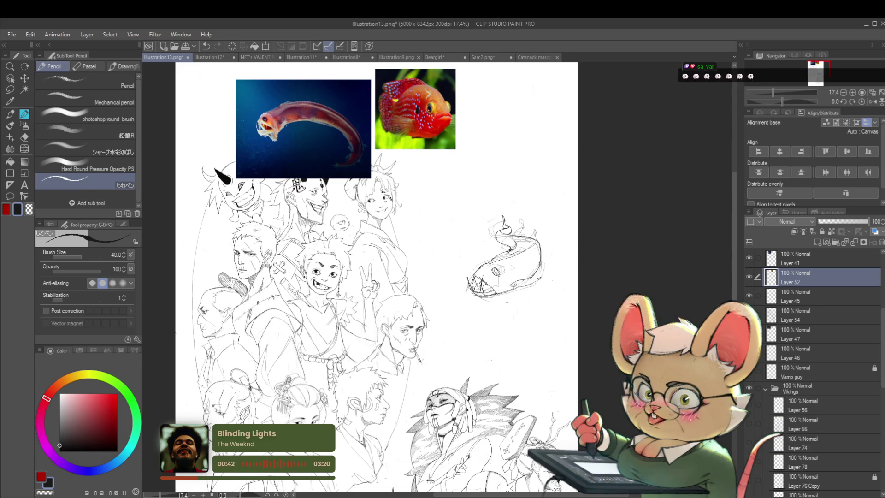
# Try hatch shading near the viking's beard pendant, then undo it
pyautogui.scroll(-3, 378, 277)
pyautogui.scroll(5, 415, 369)
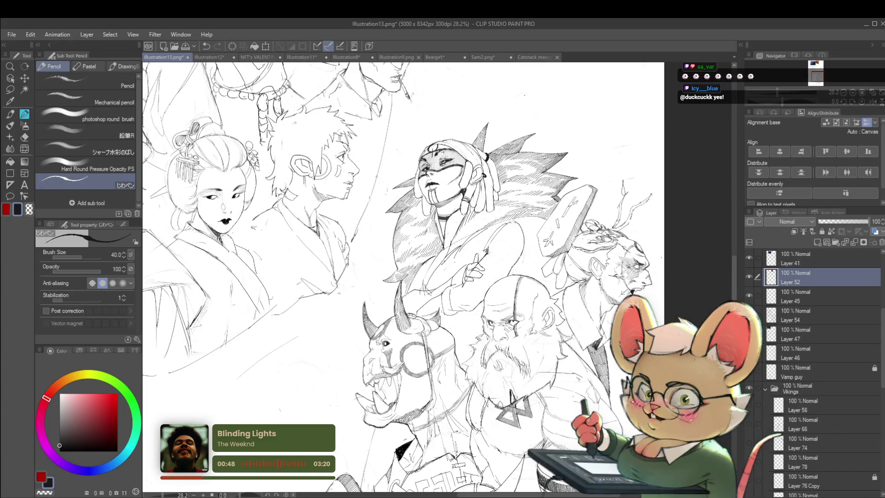
pyautogui.moveTo(501, 400)
pyautogui.mouseDown()
pyautogui.moveTo(519, 408)
pyautogui.moveTo(513, 416)
pyautogui.moveTo(534, 417)
pyautogui.moveTo(524, 430)
pyautogui.mouseUp()
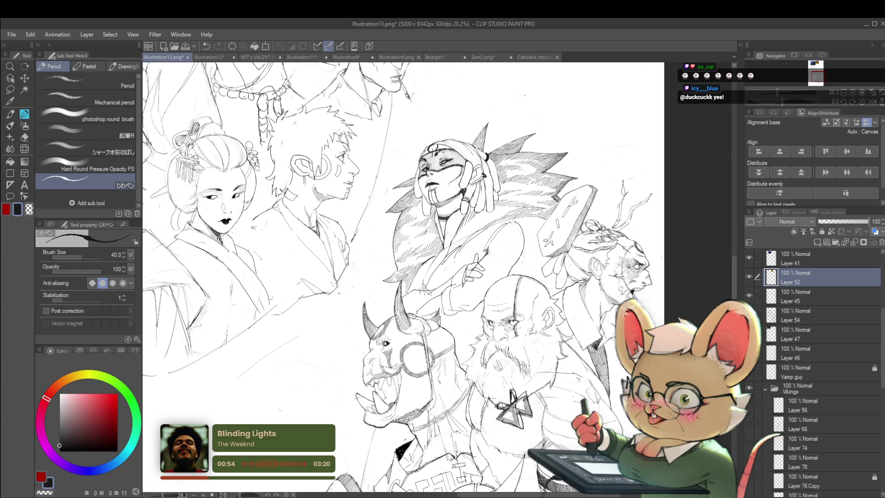
pyautogui.hotkey('ctrl', 'z')
pyautogui.hotkey('ctrl', 'z')
# Pan up to the fish reference photos and select Layer 45, then Layer 54
pyautogui.scroll(-3, 499, 261)
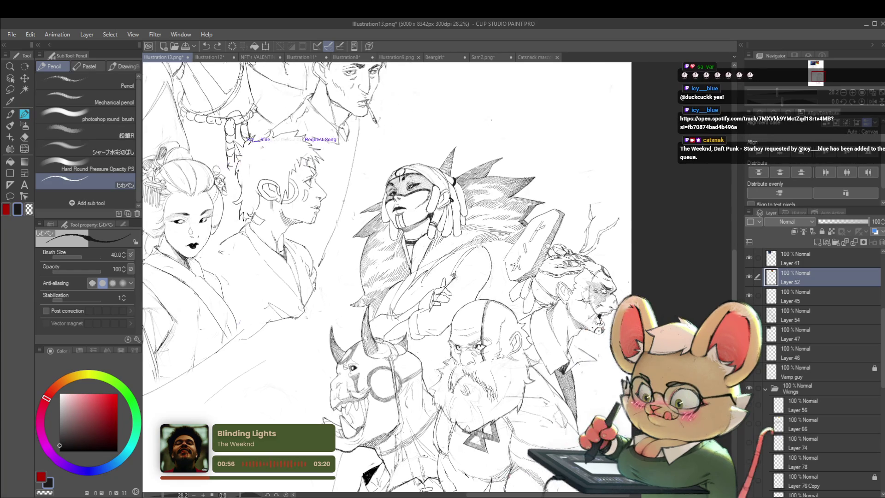
pyautogui.scroll(1, 499, 261)
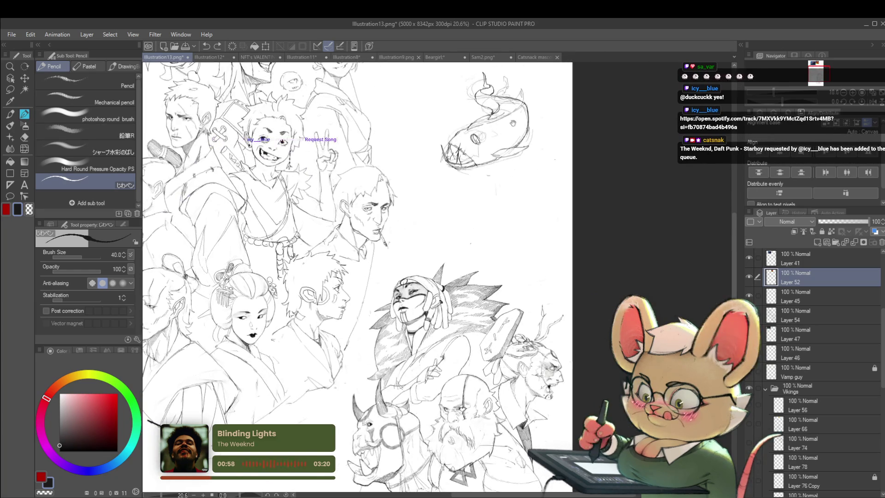
pyautogui.moveTo(499, 208); pyautogui.dragTo(500, 364)
pyautogui.click(795, 298)
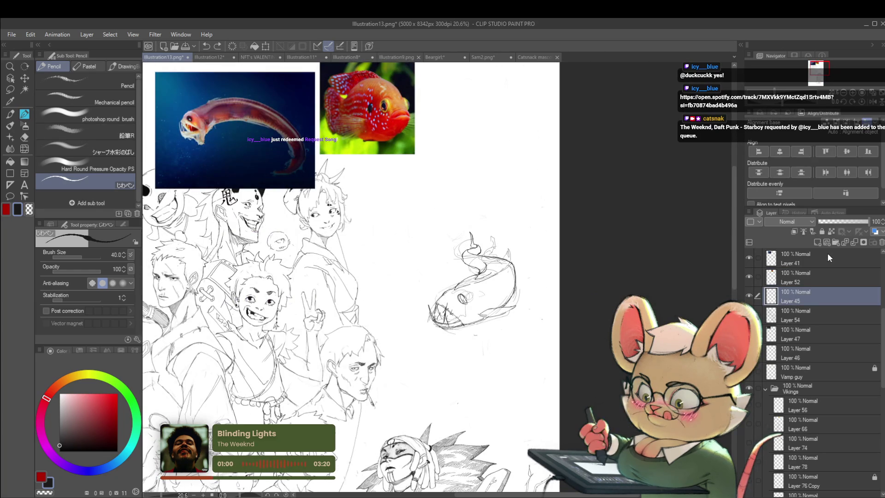
pyautogui.click(802, 315)
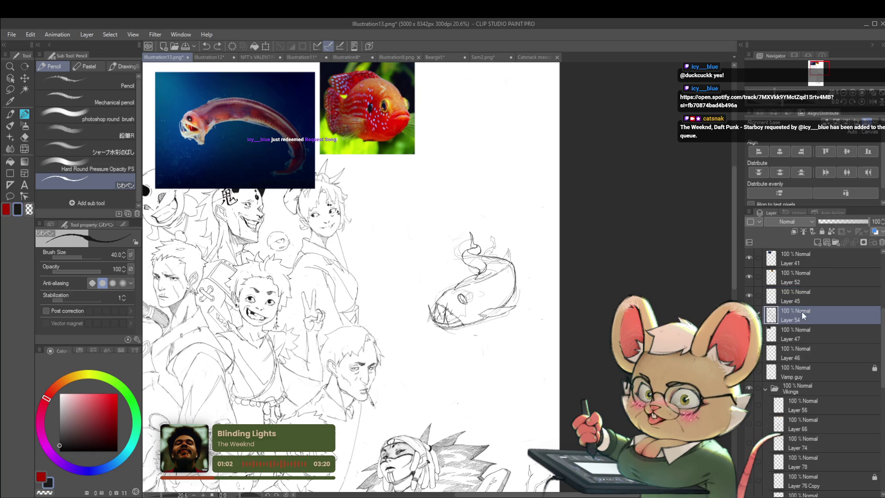
# Erase faint rough lines around the fish sketch and switch to drawing on Layer 41
pyautogui.moveTo(507, 240)
pyautogui.mouseDown()
pyautogui.moveTo(445, 256)
pyautogui.moveTo(438, 295)
pyautogui.moveTo(456, 304)
pyautogui.mouseUp()
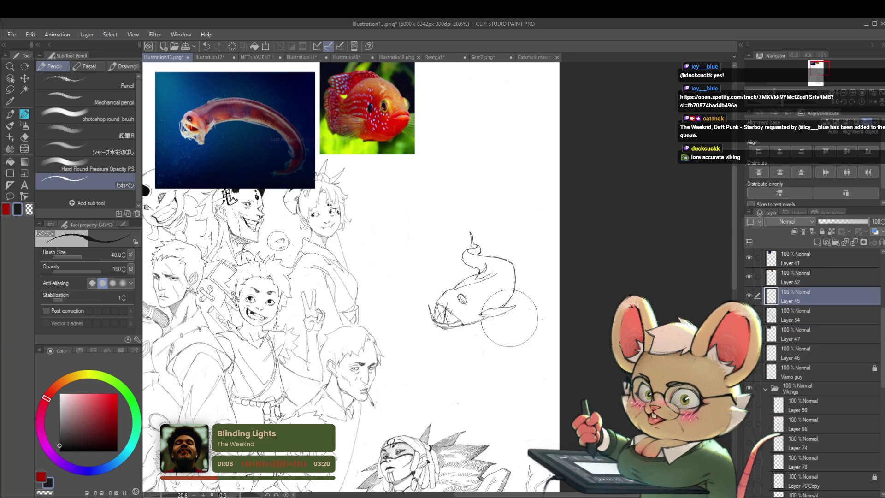
pyautogui.click(789, 272)
pyautogui.click(788, 265)
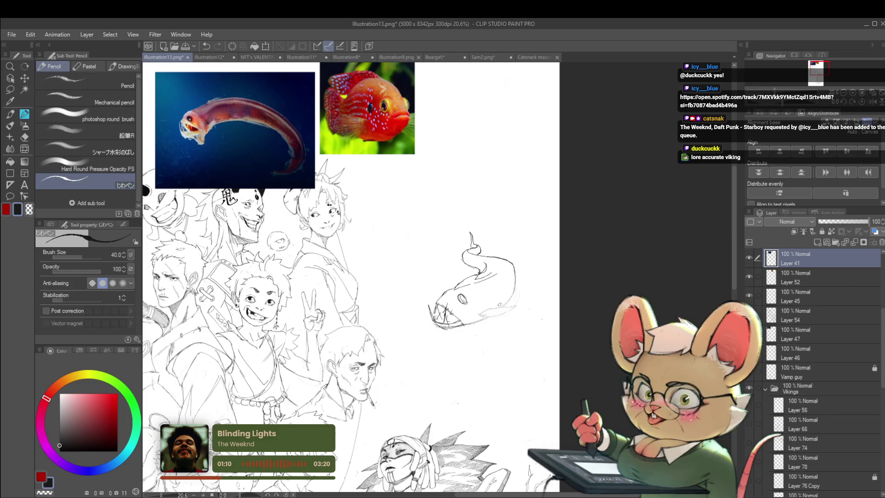
# Sketch the fish's tail fin outline and extend the lines along its head and back
pyautogui.moveTo(489, 308)
pyautogui.mouseDown()
pyautogui.moveTo(503, 305)
pyautogui.moveTo(509, 325)
pyautogui.moveTo(512, 302)
pyautogui.moveTo(511, 317)
pyautogui.mouseUp()
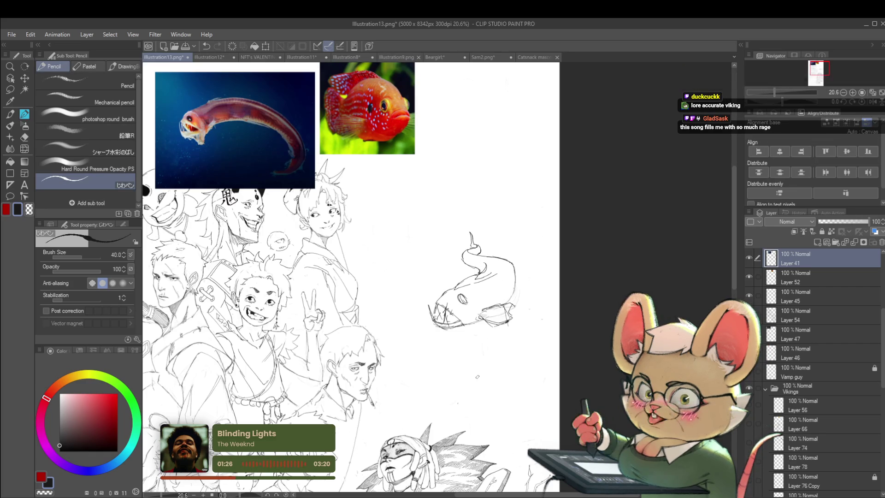
pyautogui.scroll(2, 500, 246)
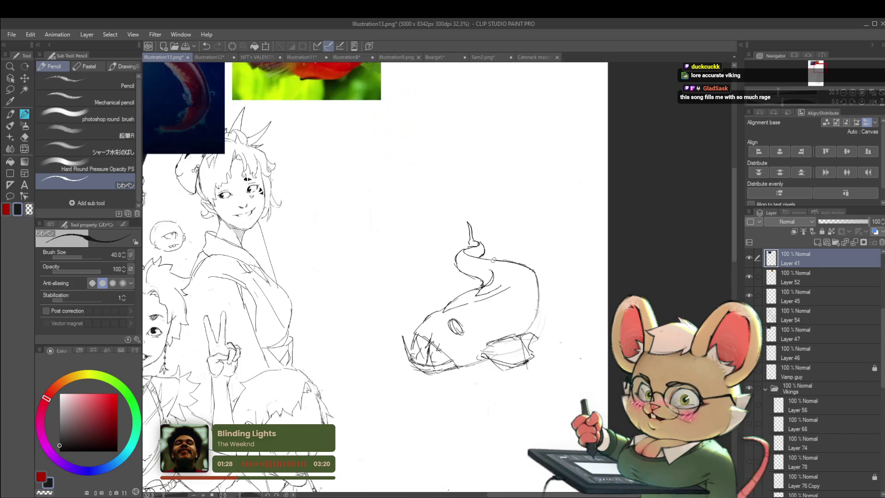
pyautogui.moveTo(497, 282)
pyautogui.mouseDown()
pyautogui.moveTo(504, 257)
pyautogui.moveTo(509, 291)
pyautogui.mouseUp()
pyautogui.moveTo(501, 259); pyautogui.dragTo(509, 268)
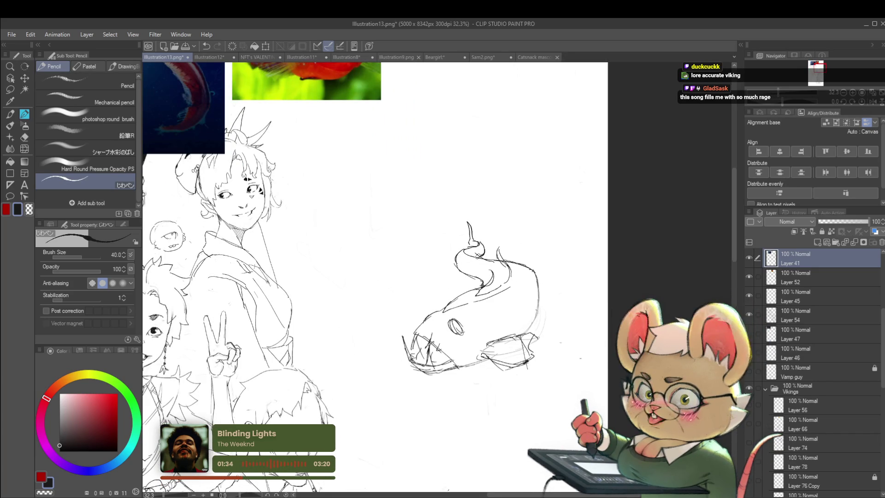
pyautogui.scroll(-3, 475, 249)
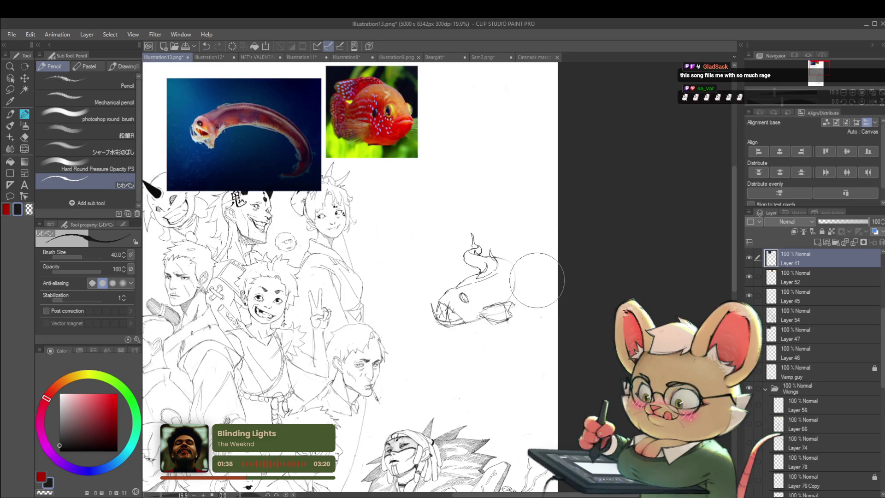
pyautogui.moveTo(496, 257)
pyautogui.mouseDown()
pyautogui.moveTo(514, 272)
pyautogui.moveTo(513, 286)
pyautogui.mouseUp()
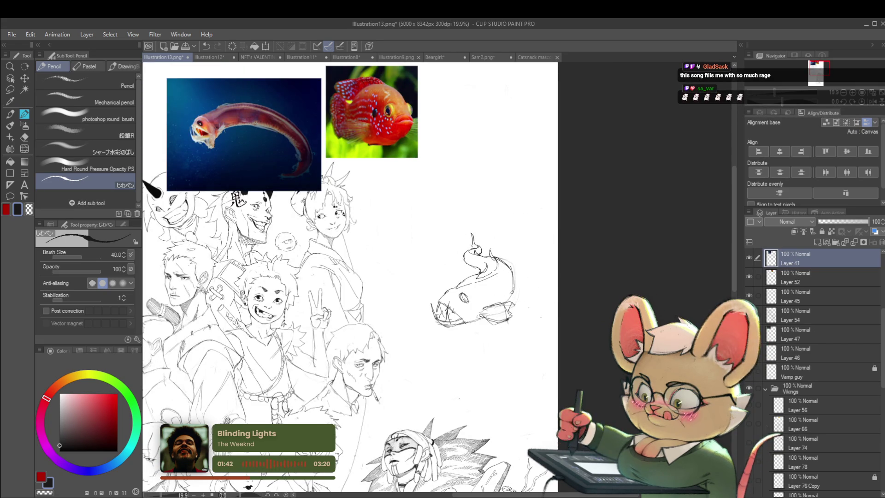
pyautogui.scroll(-2, 507, 284)
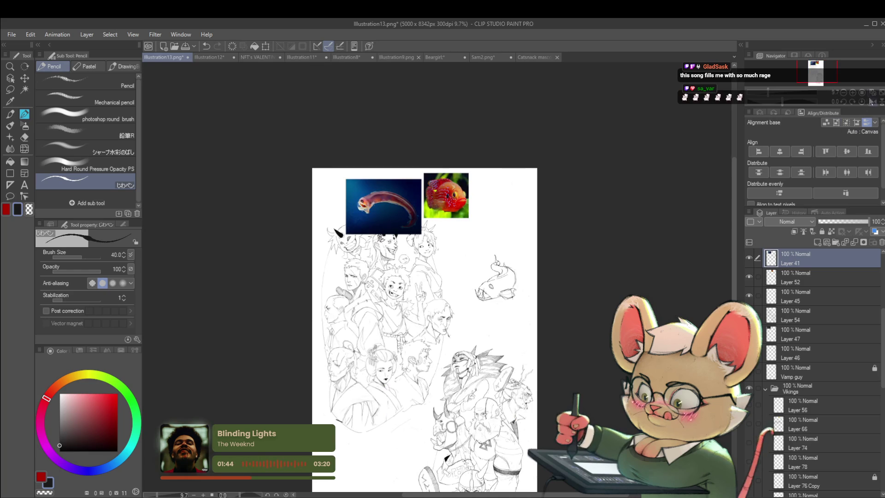
# Mirror the canvas, then darken the fish's back line and the strokes around its top fin
pyautogui.click(869, 102)
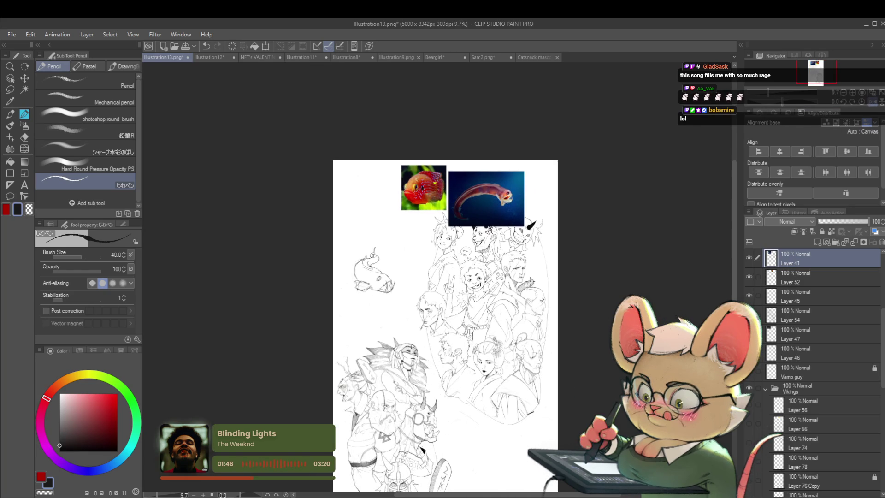
pyautogui.scroll(1, 398, 276)
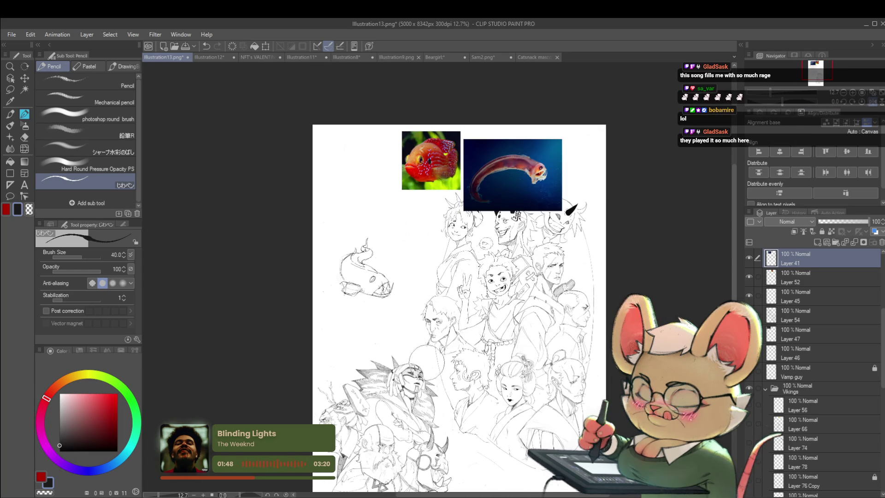
pyautogui.moveTo(350, 295)
pyautogui.mouseDown()
pyautogui.moveTo(385, 262)
pyautogui.moveTo(351, 298)
pyautogui.mouseUp()
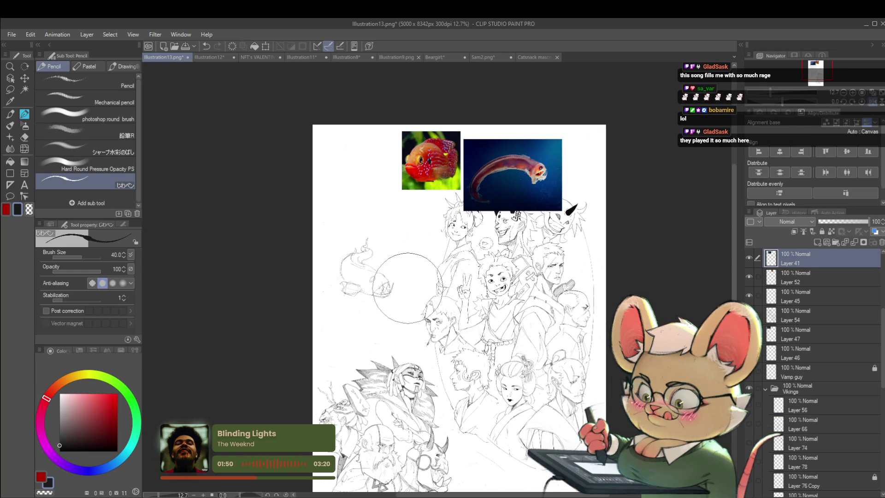
pyautogui.scroll(2, 365, 290)
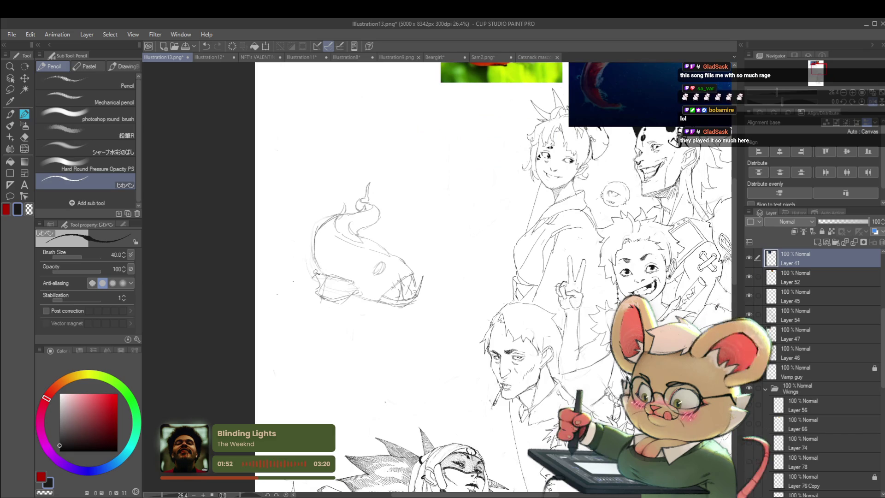
pyautogui.moveTo(312, 264)
pyautogui.mouseDown()
pyautogui.moveTo(323, 226)
pyautogui.moveTo(357, 213)
pyautogui.mouseUp()
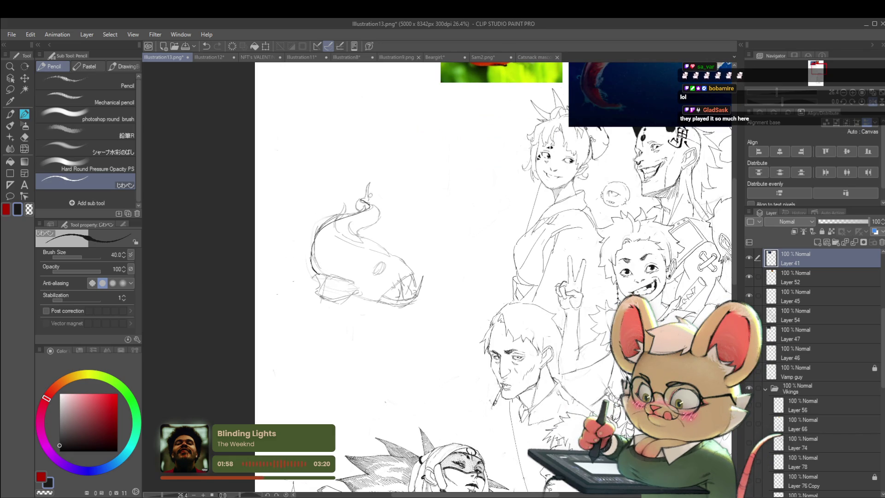
pyautogui.moveTo(368, 201); pyautogui.dragTo(379, 215)
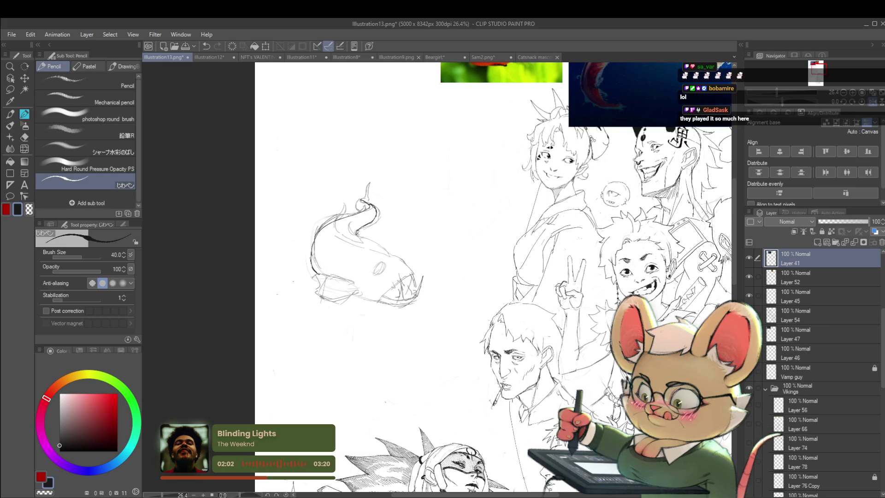
pyautogui.moveTo(328, 224); pyautogui.dragTo(340, 217)
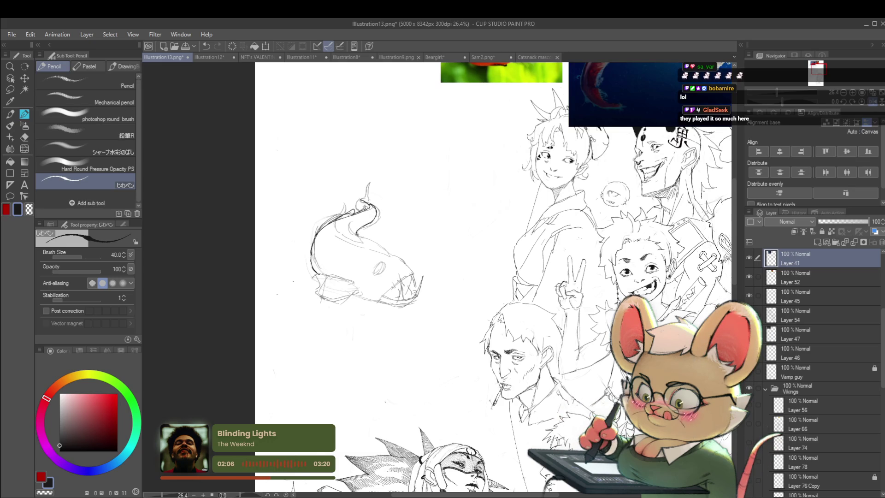
# Zoom in closer around the fish sketch's back and top fin
pyautogui.scroll(-3, 377, 203)
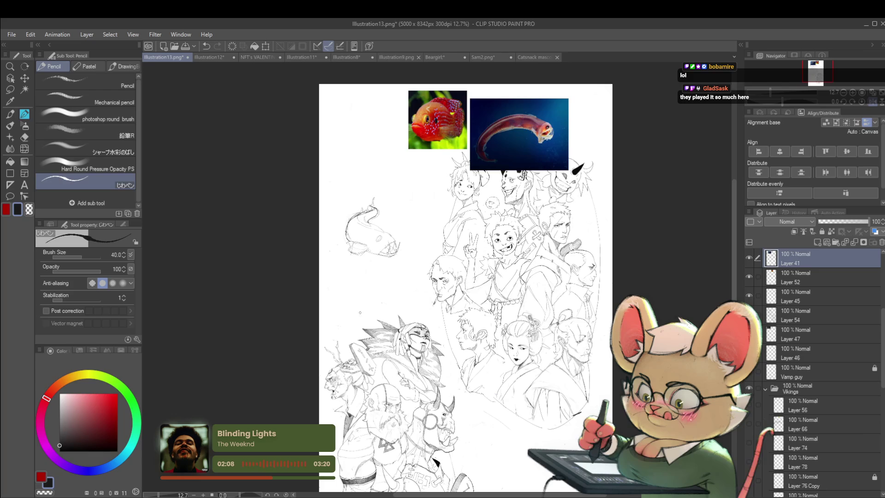
pyautogui.scroll(2, 376, 235)
pyautogui.moveTo(383, 161); pyautogui.dragTo(383, 162)
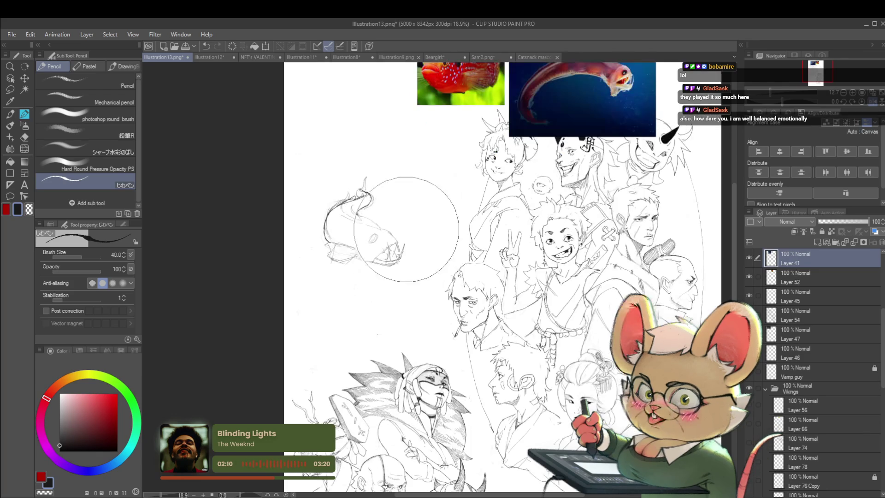
pyautogui.moveTo(383, 213); pyautogui.dragTo(352, 222)
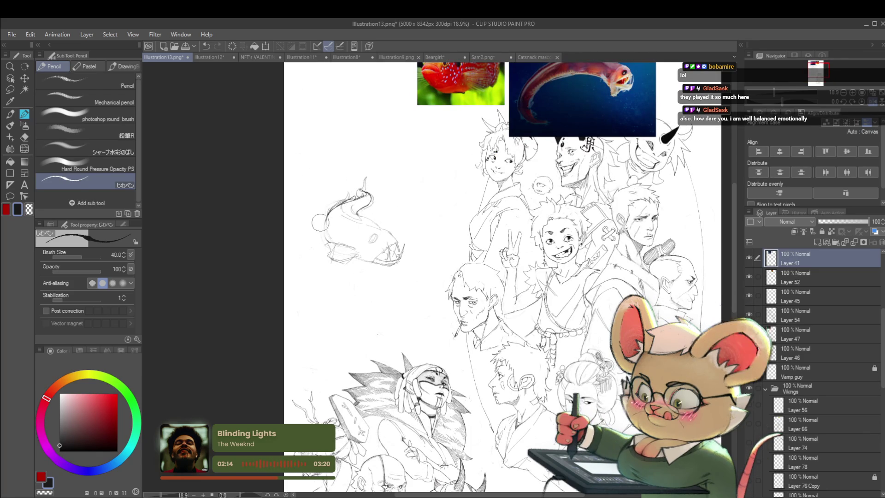
pyautogui.scroll(2, 323, 224)
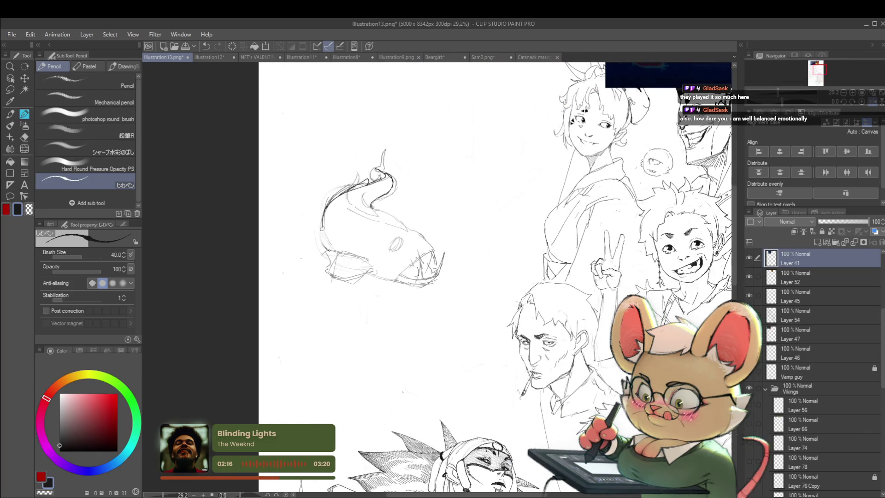
pyautogui.scroll(-4, 331, 246)
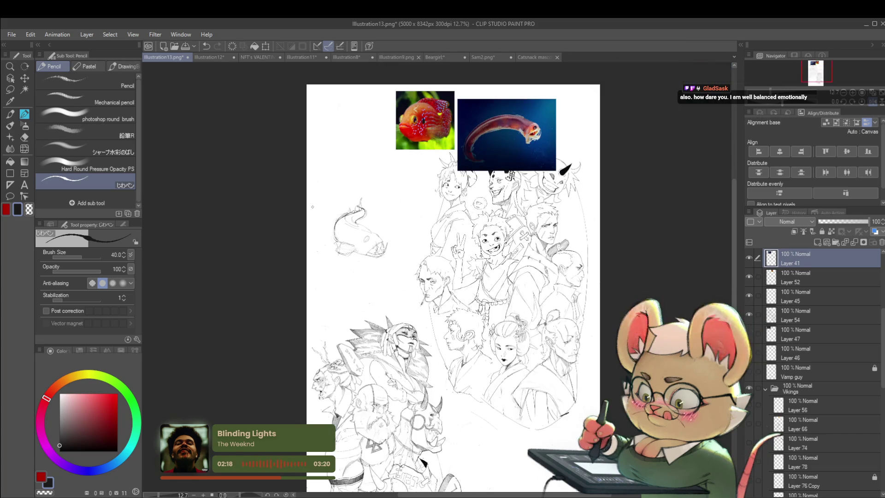
pyautogui.scroll(5, 397, 228)
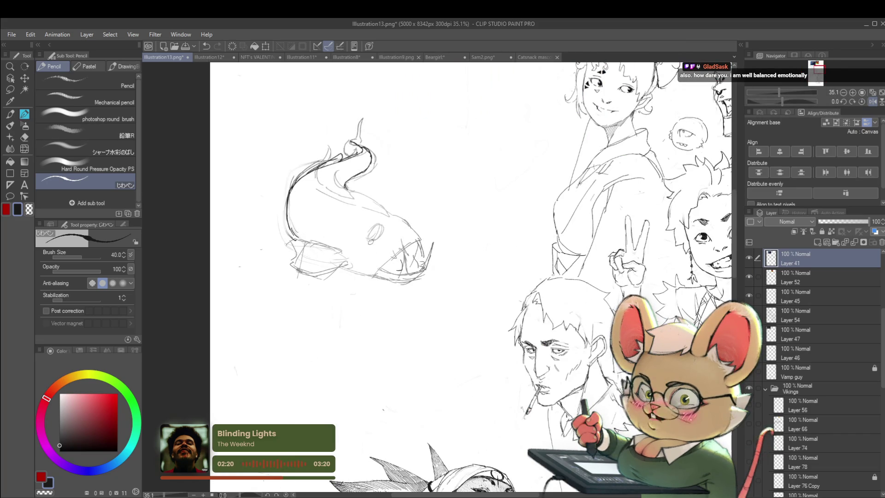
# Redraw the fish's eye larger with an inner ring and flip the canvas back to normal
pyautogui.moveTo(371, 242)
pyautogui.mouseDown()
pyautogui.moveTo(364, 237)
pyautogui.moveTo(374, 228)
pyautogui.mouseUp()
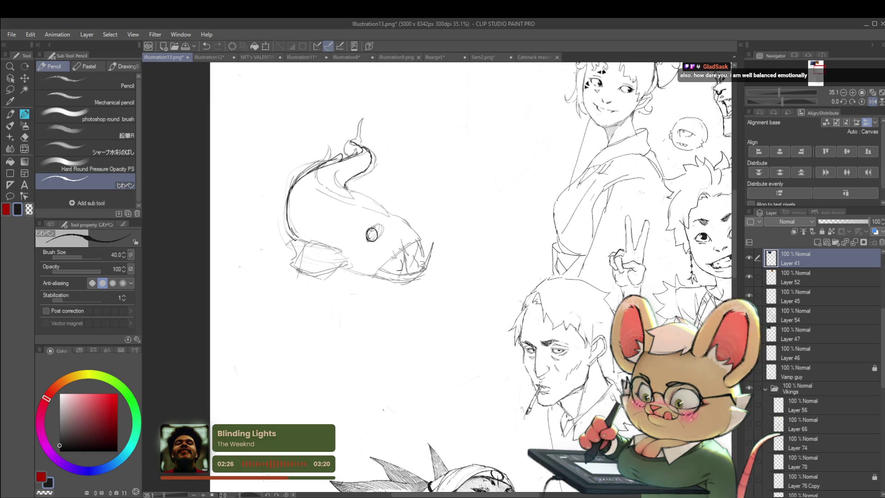
pyautogui.scroll(-4, 372, 235)
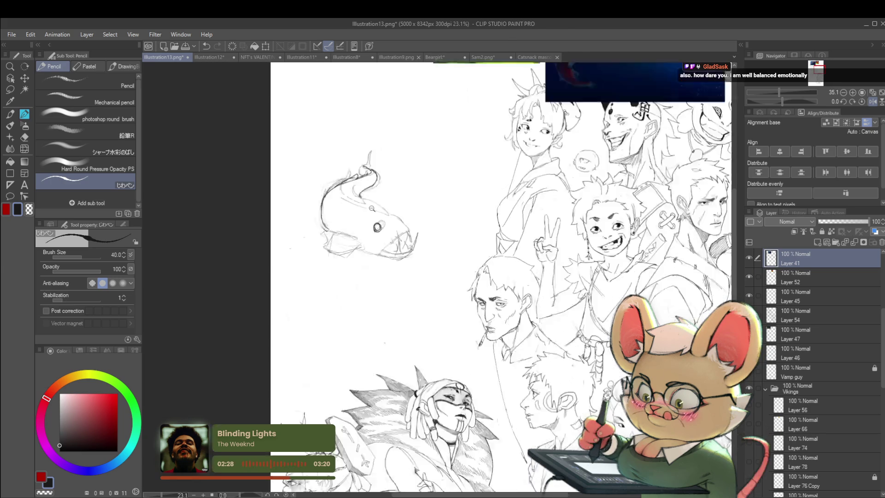
pyautogui.click(872, 101)
# Draw the fish's lower jaw below the mouth, then zoom out and reduce the brush size to 25
pyautogui.scroll(4, 450, 174)
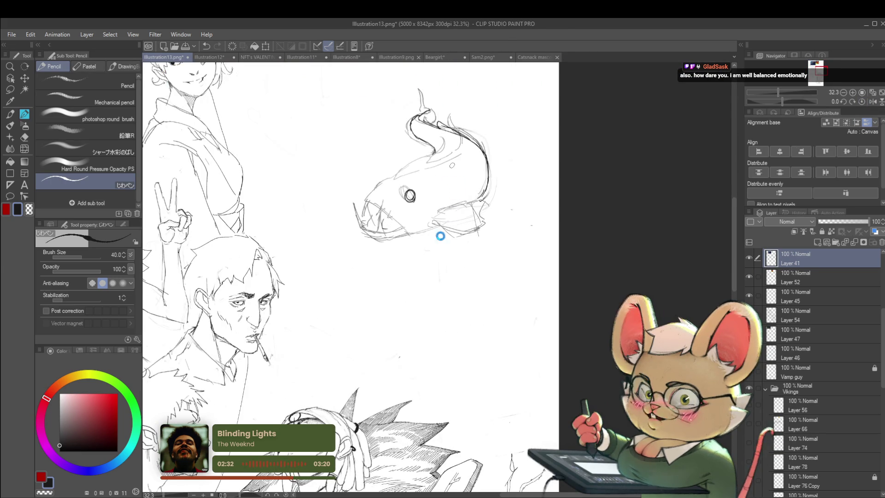
pyautogui.moveTo(447, 213); pyautogui.dragTo(425, 278)
pyautogui.scroll(-4, 435, 229)
pyautogui.scroll(4, 466, 275)
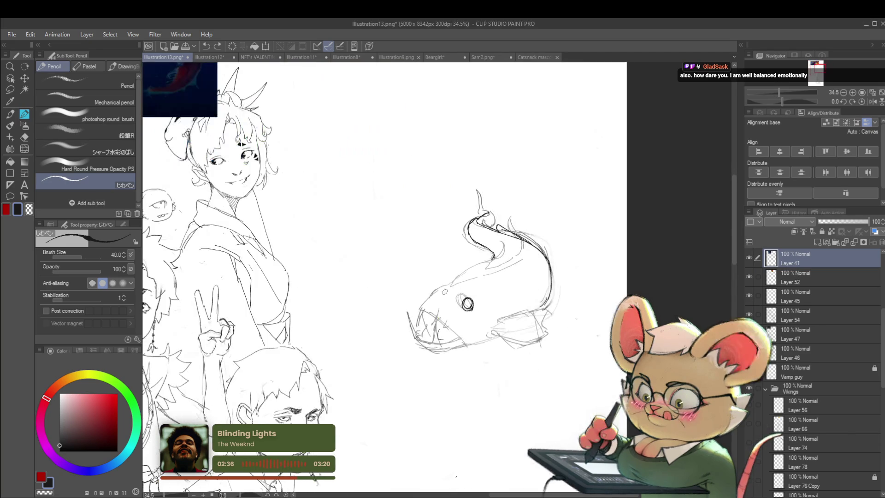
pyautogui.moveTo(431, 306); pyautogui.dragTo(436, 298)
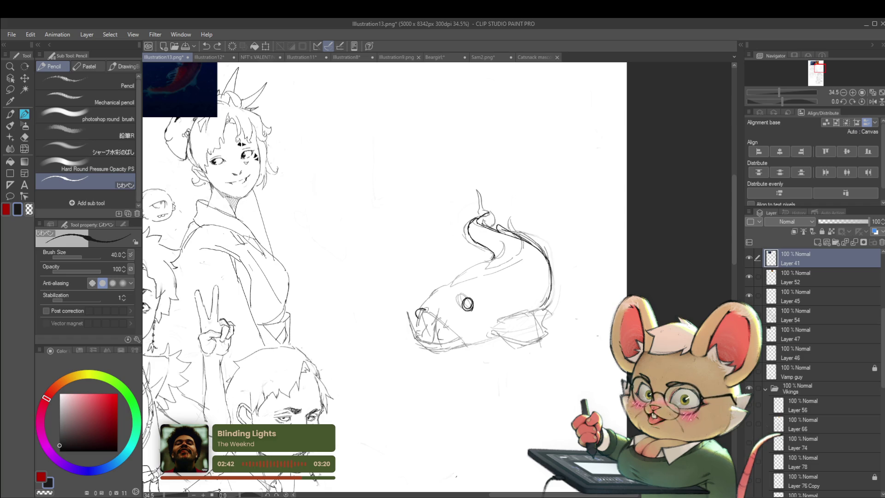
pyautogui.moveTo(439, 319); pyautogui.dragTo(450, 332)
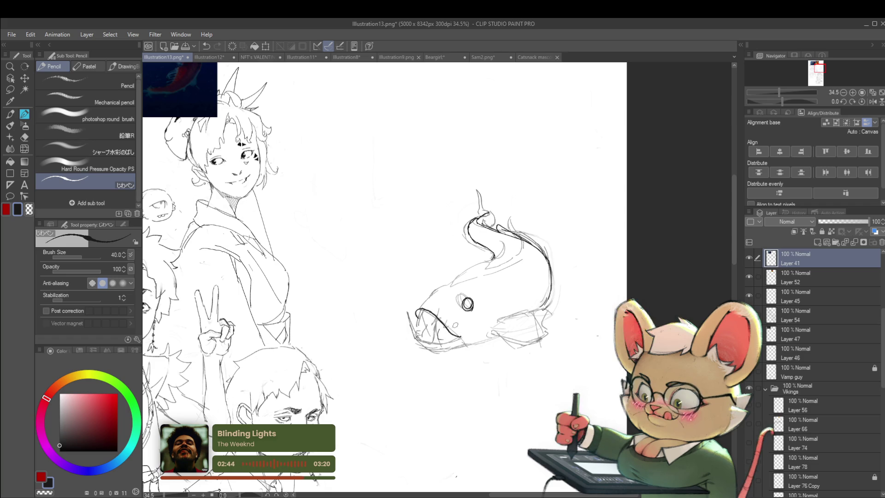
pyautogui.moveTo(420, 314)
pyautogui.mouseDown()
pyautogui.moveTo(444, 336)
pyautogui.moveTo(462, 339)
pyautogui.mouseUp()
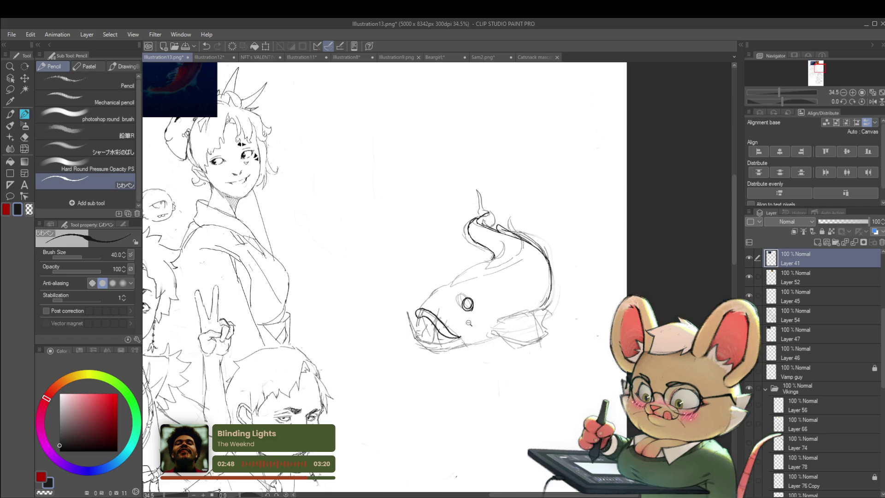
pyautogui.hotkey('ctrl', '-')
pyautogui.press('[')
pyautogui.press('[')
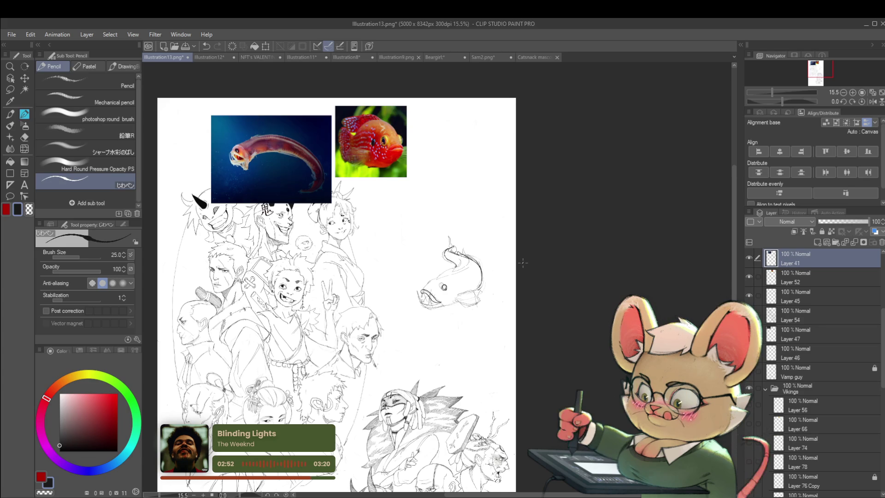
# Undo the stray jaw marks, lower the brush size to 20, and darken the fish's upper jaw line
pyautogui.hotkey('ctrl', 'z')
pyautogui.hotkey('ctrl', 'z')
pyautogui.hotkey('ctrl', 'z')
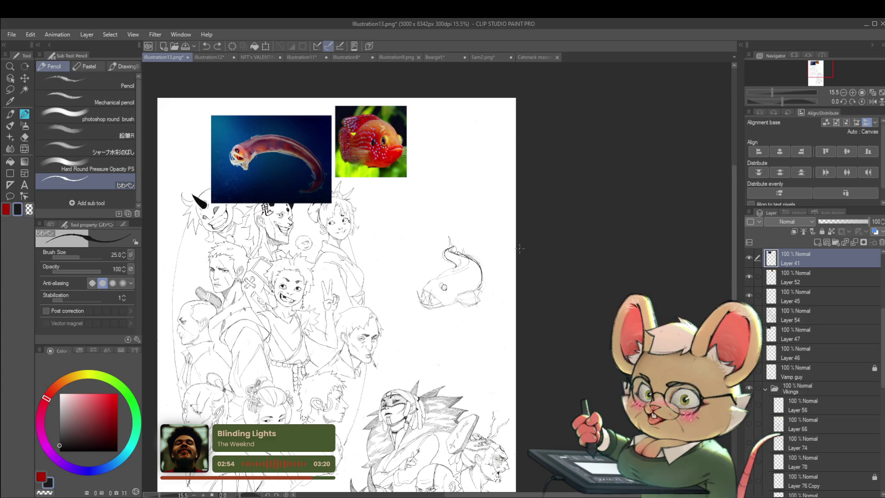
pyautogui.scroll(3, 444, 287)
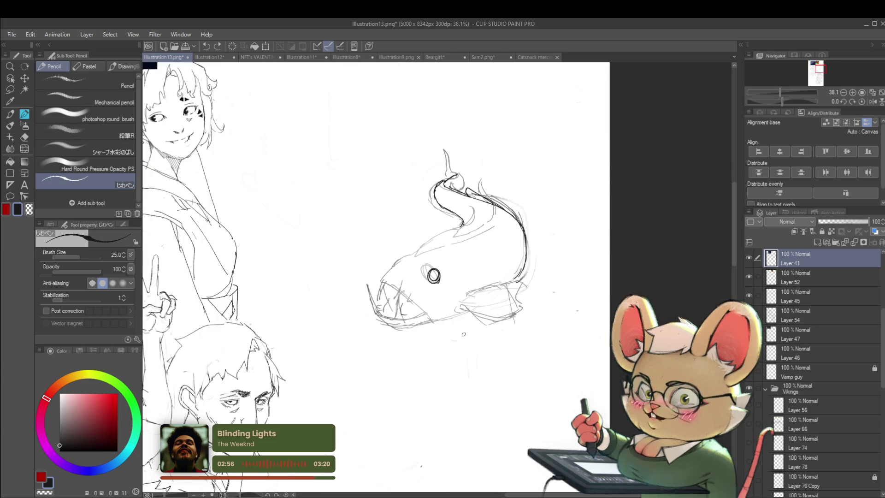
pyautogui.press('[')
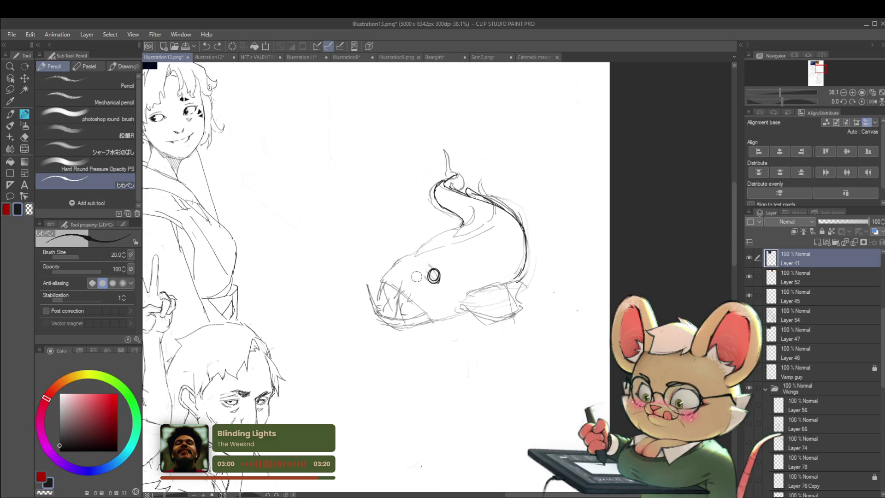
pyautogui.click(412, 268)
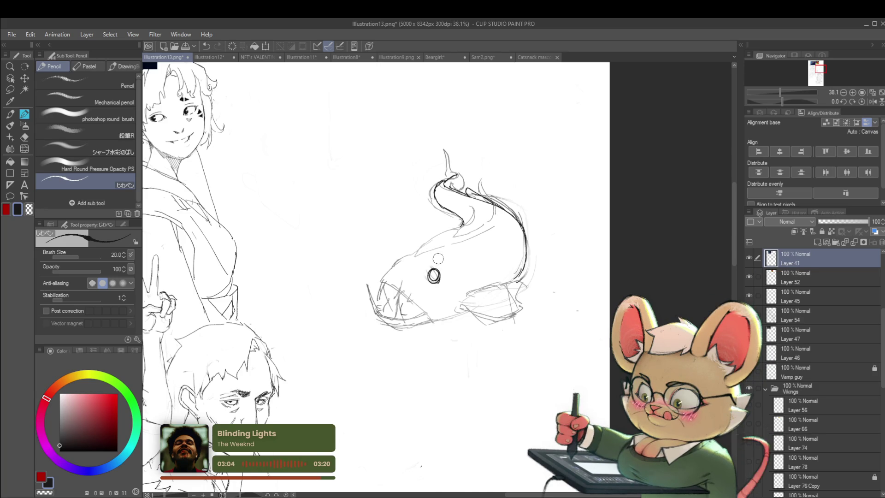
pyautogui.scroll(-3, 434, 260)
pyautogui.scroll(4, 402, 286)
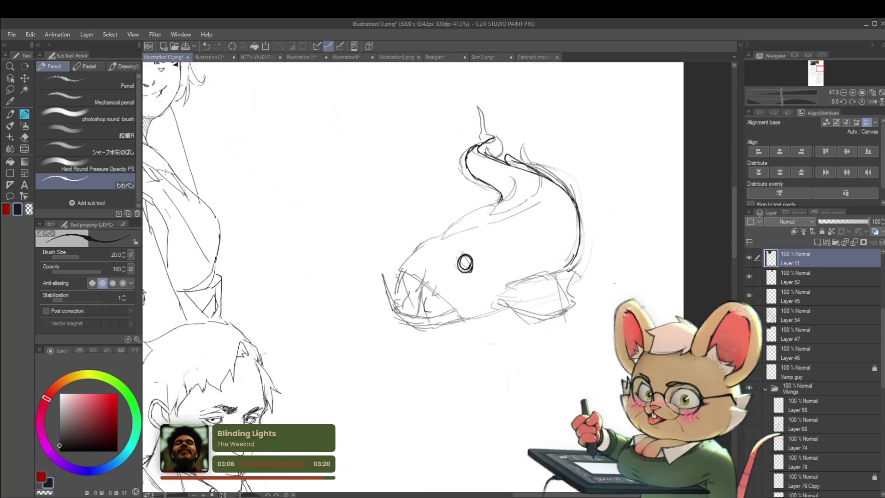
pyautogui.moveTo(396, 275)
pyautogui.mouseDown()
pyautogui.moveTo(403, 267)
pyautogui.moveTo(415, 273)
pyautogui.mouseUp()
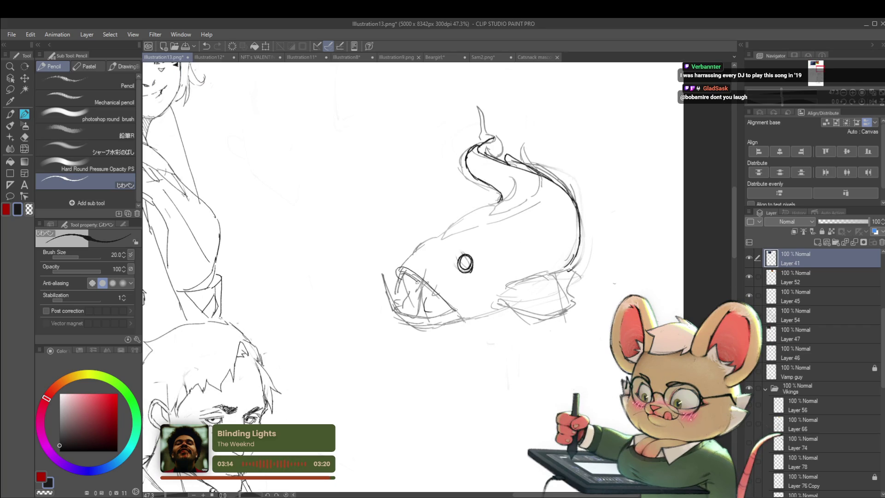
pyautogui.scroll(-3, 453, 312)
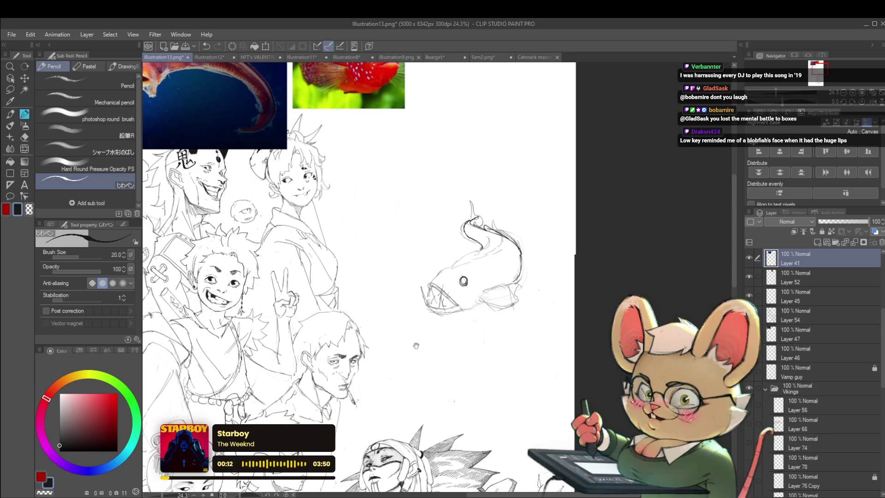
# Zoom in and add short strokes along the fish's lower jaw
pyautogui.scroll(2, 460, 346)
pyautogui.scroll(3, 409, 306)
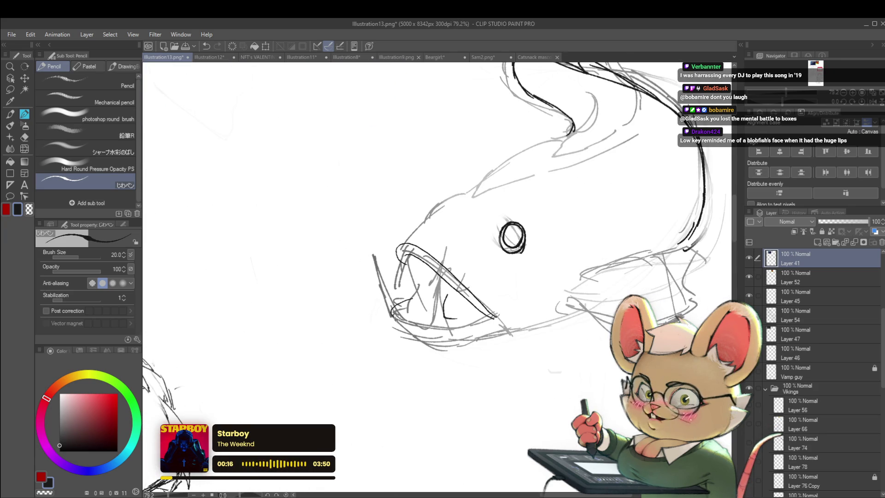
pyautogui.moveTo(414, 303)
pyautogui.mouseDown()
pyautogui.moveTo(401, 308)
pyautogui.moveTo(415, 309)
pyautogui.moveTo(404, 316)
pyautogui.moveTo(438, 326)
pyautogui.moveTo(494, 317)
pyautogui.moveTo(390, 317)
pyautogui.moveTo(398, 325)
pyautogui.mouseUp()
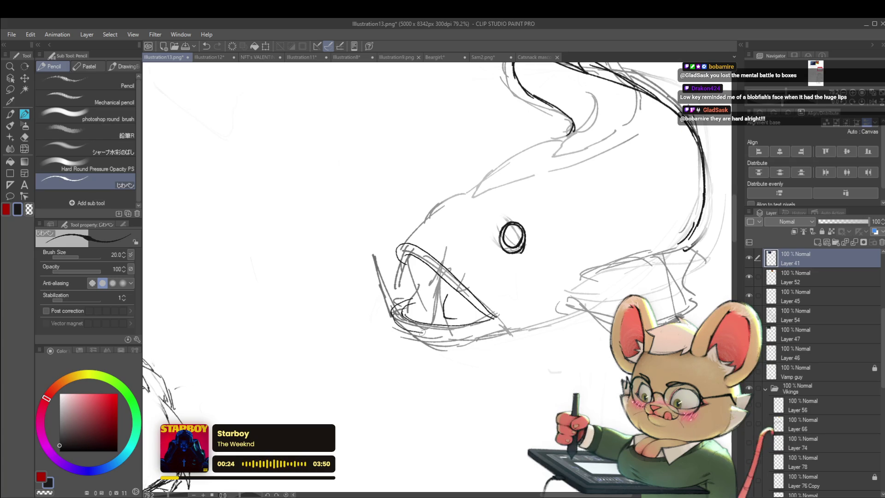
# Add a stroke along the fish's back and mirror the canvas view to check proportions
pyautogui.scroll(-8, 495, 312)
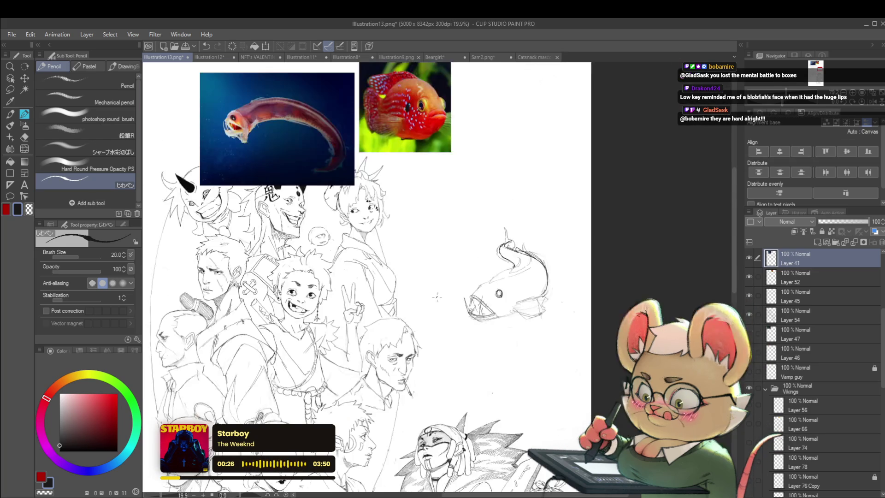
pyautogui.scroll(3, 479, 277)
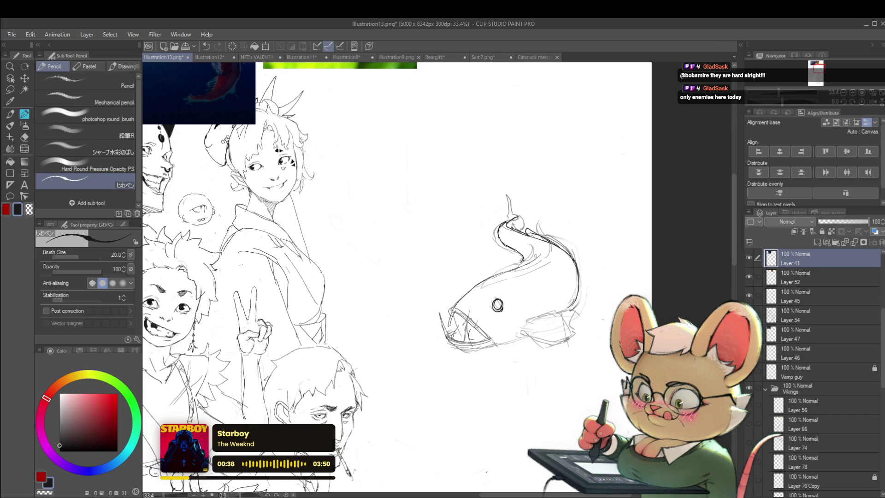
pyautogui.moveTo(524, 265); pyautogui.dragTo(534, 251)
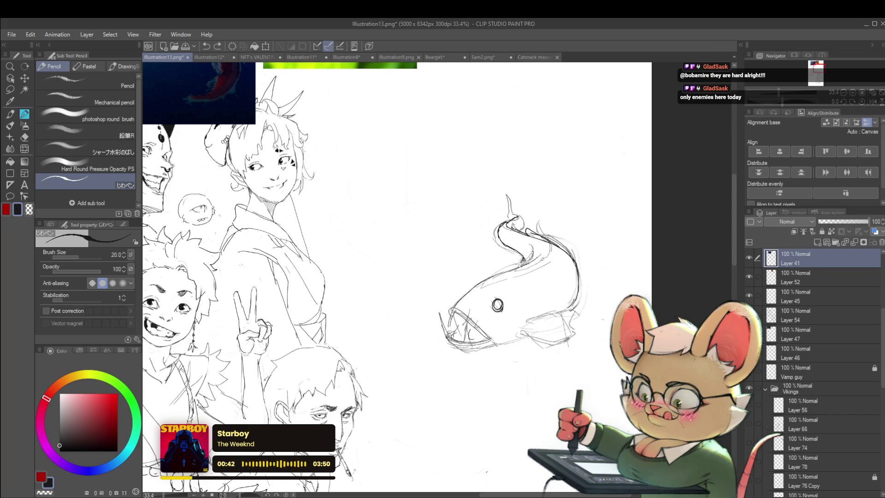
pyautogui.scroll(-4, 554, 275)
pyautogui.click(873, 102)
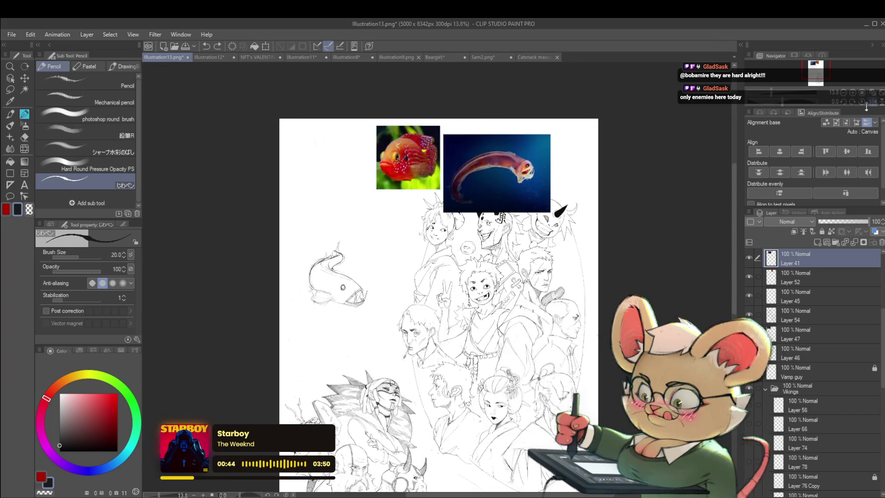
# Bring the fish into view and darken the outline of its eye with the pencil
pyautogui.scroll(3, 349, 294)
pyautogui.moveTo(400, 210)
pyautogui.mouseDown()
pyautogui.moveTo(267, 392)
pyautogui.moveTo(290, 386)
pyautogui.mouseUp()
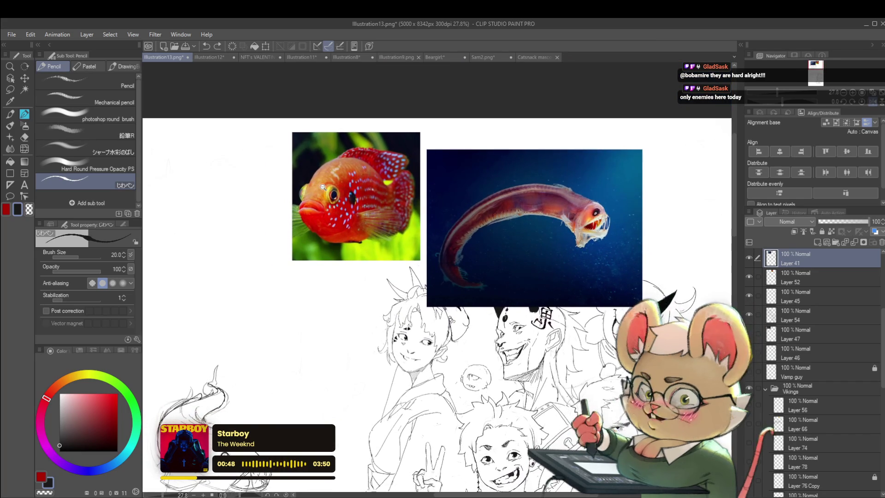
pyautogui.scroll(3, 350, 290)
pyautogui.moveTo(295, 178)
pyautogui.mouseDown()
pyautogui.moveTo(285, 206)
pyautogui.moveTo(341, 115)
pyautogui.mouseUp()
# With the Liquify tool at brush size 170, push the fish's eye slightly left
pyautogui.scroll(-5, 282, 215)
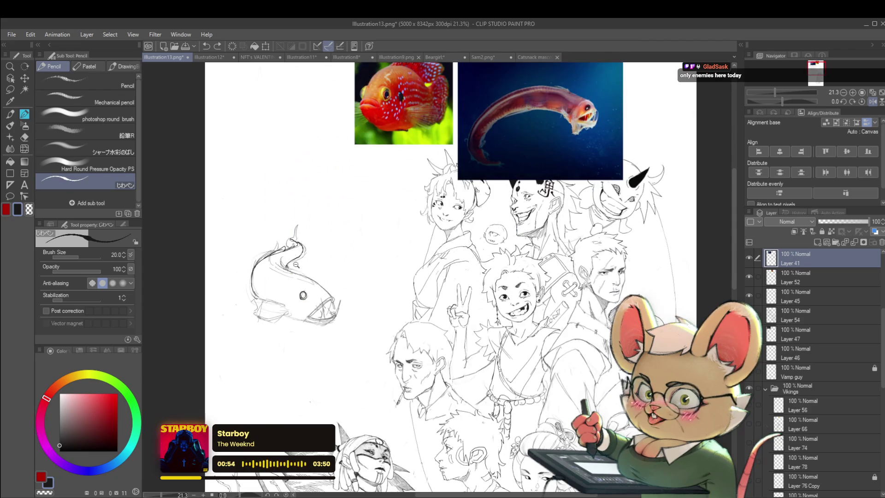
pyautogui.scroll(4, 295, 281)
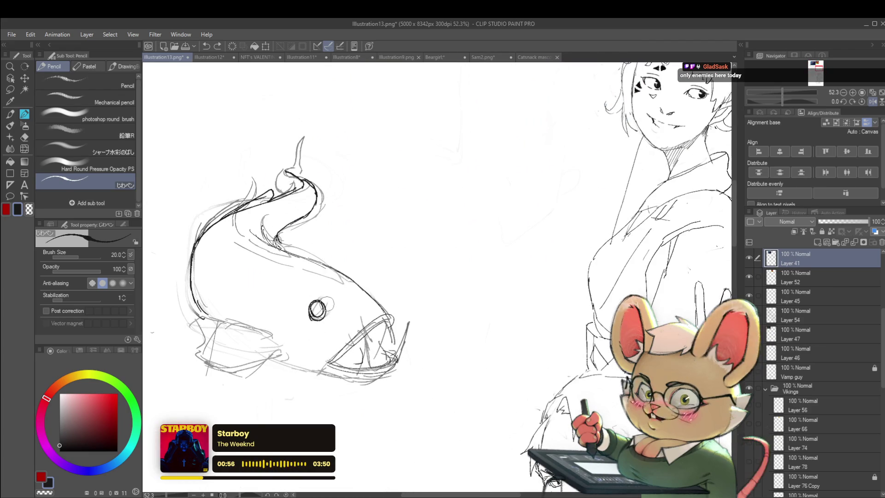
pyautogui.click(25, 148)
pyautogui.press('[')
pyautogui.press('[')
pyautogui.press('[')
pyautogui.moveTo(315, 308)
pyautogui.mouseDown()
pyautogui.moveTo(302, 306)
pyautogui.moveTo(313, 292)
pyautogui.moveTo(307, 315)
pyautogui.mouseUp()
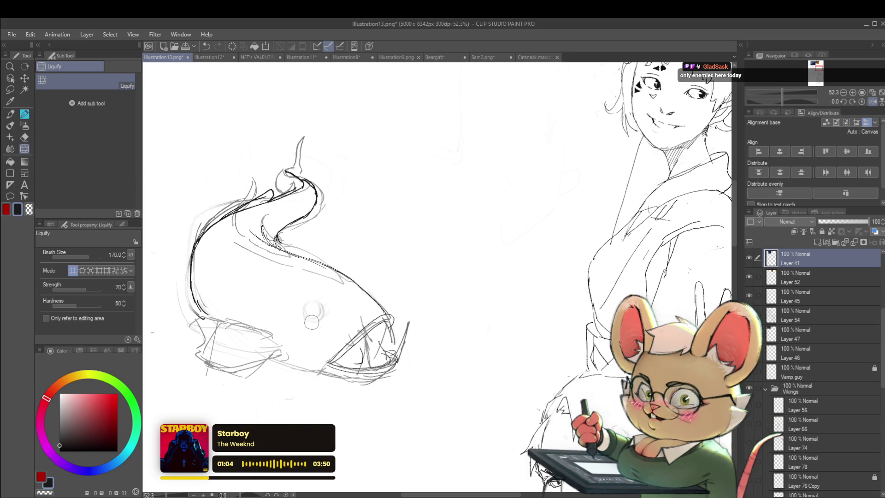
# Back on the Pencil, redraw the eye as a circle and darken both sides
pyautogui.press('p')
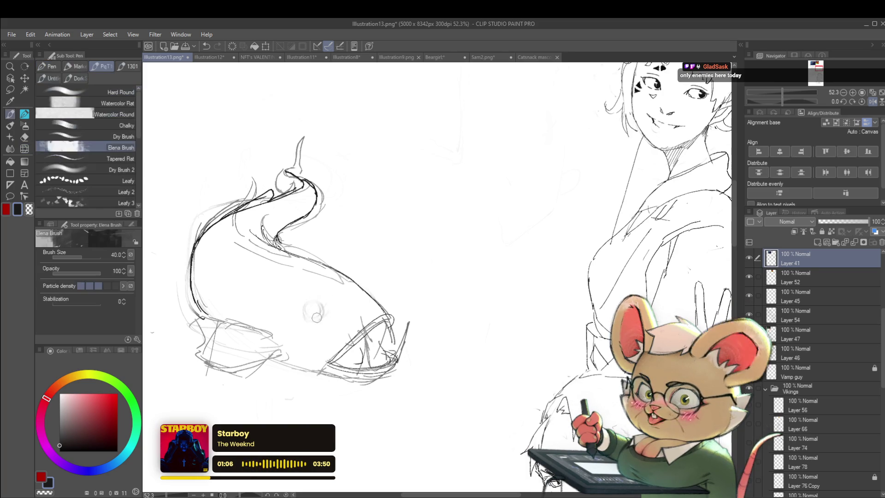
pyautogui.press('p')
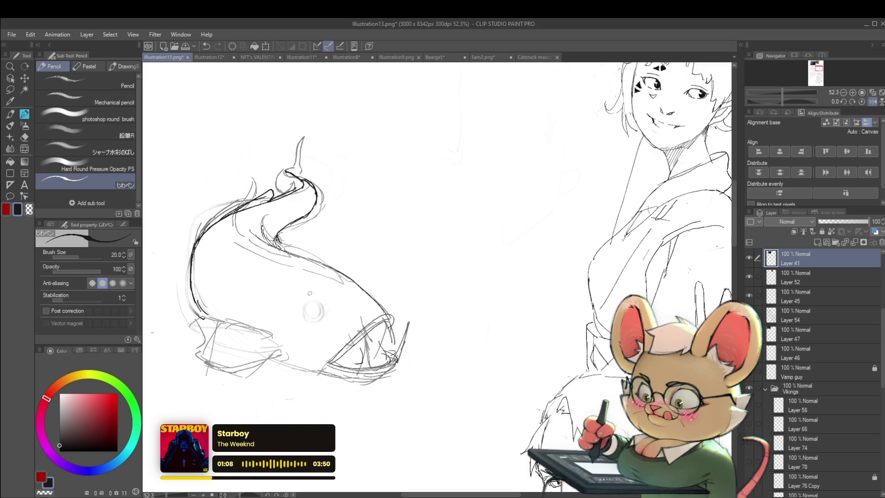
pyautogui.moveTo(309, 302)
pyautogui.mouseDown()
pyautogui.moveTo(302, 318)
pyautogui.moveTo(313, 311)
pyautogui.mouseUp()
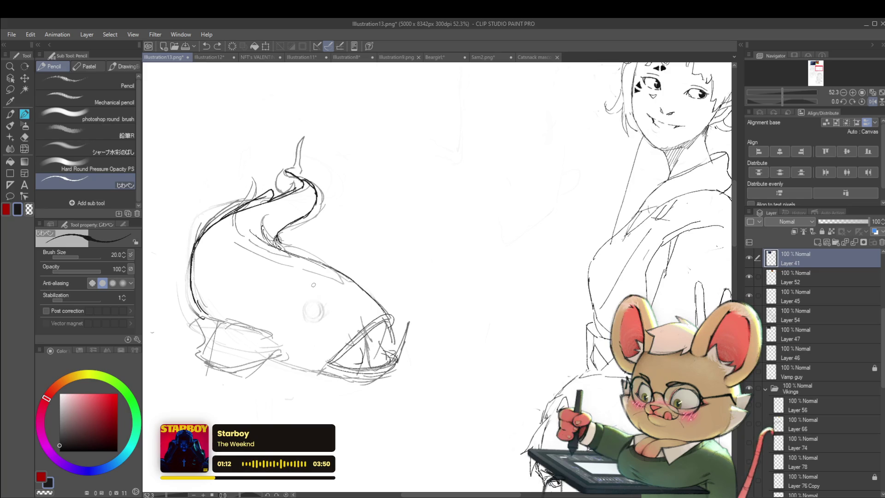
pyautogui.moveTo(310, 299)
pyautogui.mouseDown()
pyautogui.moveTo(303, 309)
pyautogui.moveTo(308, 322)
pyautogui.moveTo(319, 313)
pyautogui.moveTo(314, 322)
pyautogui.mouseUp()
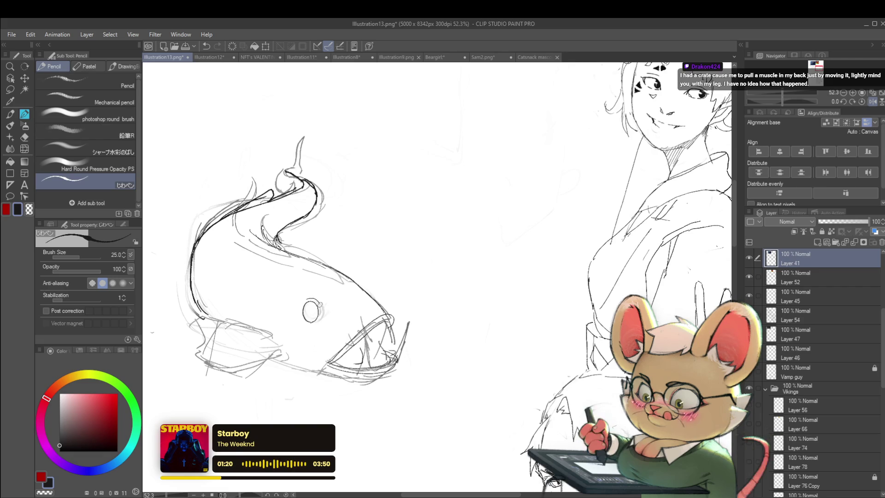
pyautogui.moveTo(319, 305); pyautogui.dragTo(317, 324)
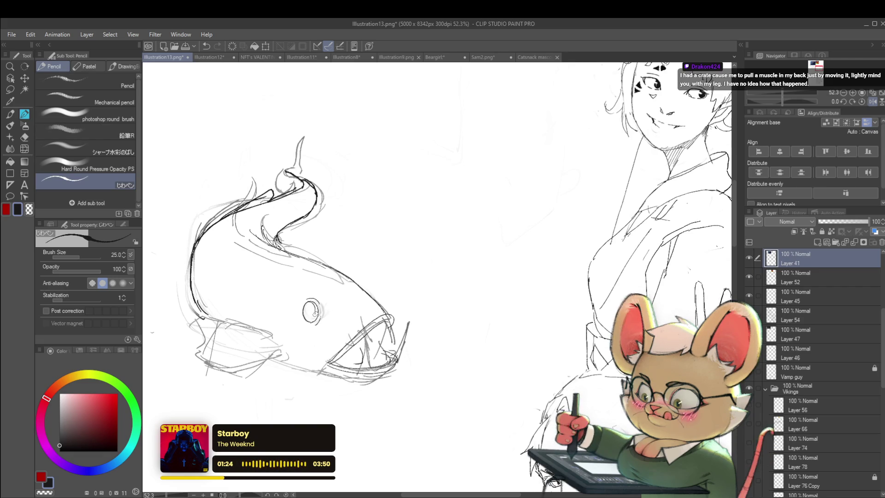
# Add a small curved mark and two short strokes on the fish's cheek, redoing the curve once
pyautogui.scroll(-4, 377, 261)
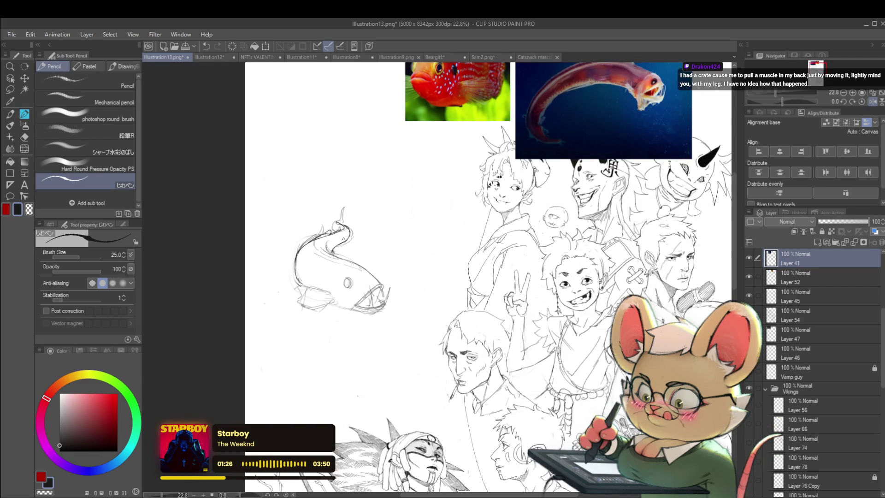
pyautogui.moveTo(347, 283); pyautogui.dragTo(518, 276)
pyautogui.scroll(4, 516, 282)
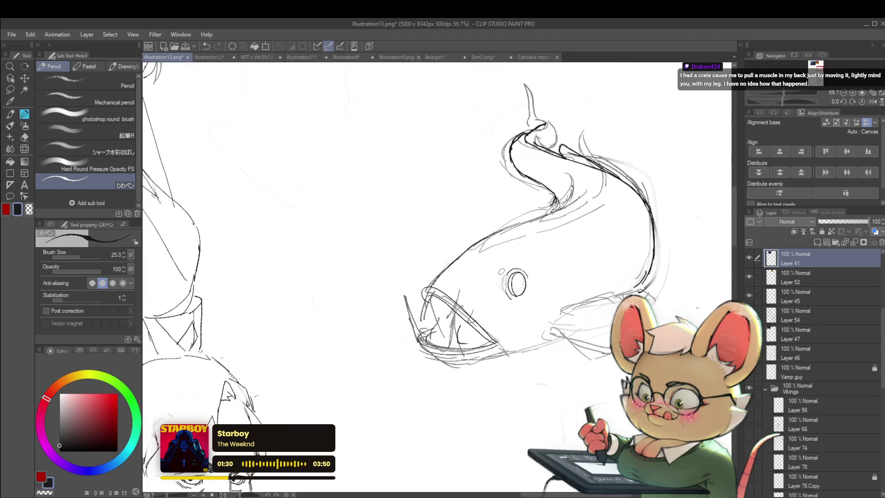
pyautogui.scroll(-3, 506, 265)
pyautogui.moveTo(493, 311)
pyautogui.mouseDown()
pyautogui.moveTo(488, 412)
pyautogui.moveTo(485, 341)
pyautogui.mouseUp()
pyautogui.scroll(1, 493, 309)
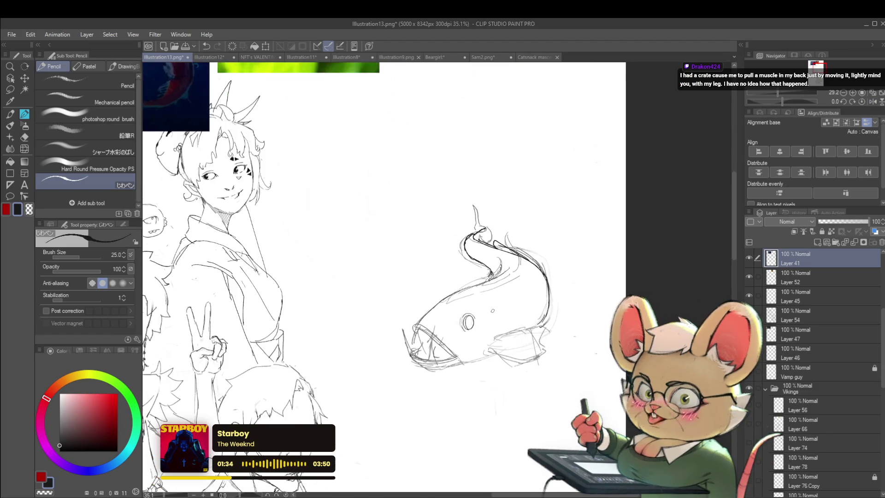
pyautogui.moveTo(487, 302); pyautogui.dragTo(491, 310)
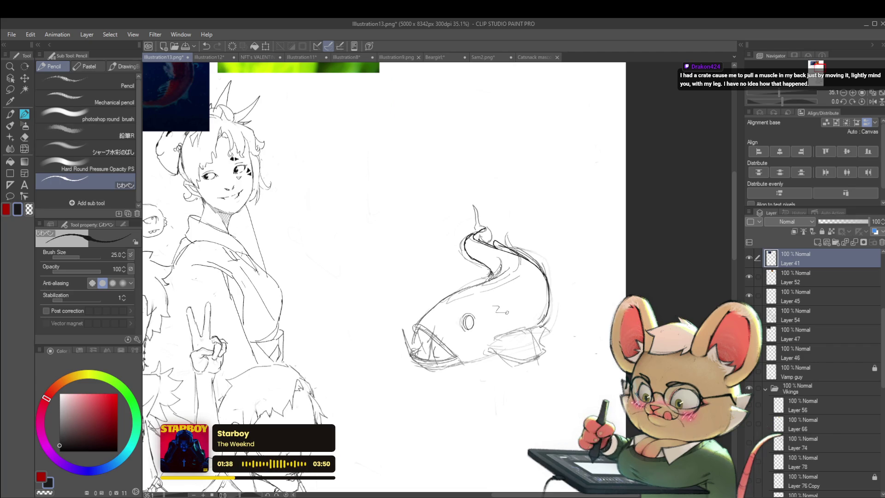
pyautogui.hotkey('ctrl', 'z')
pyautogui.moveTo(493, 306); pyautogui.dragTo(497, 311)
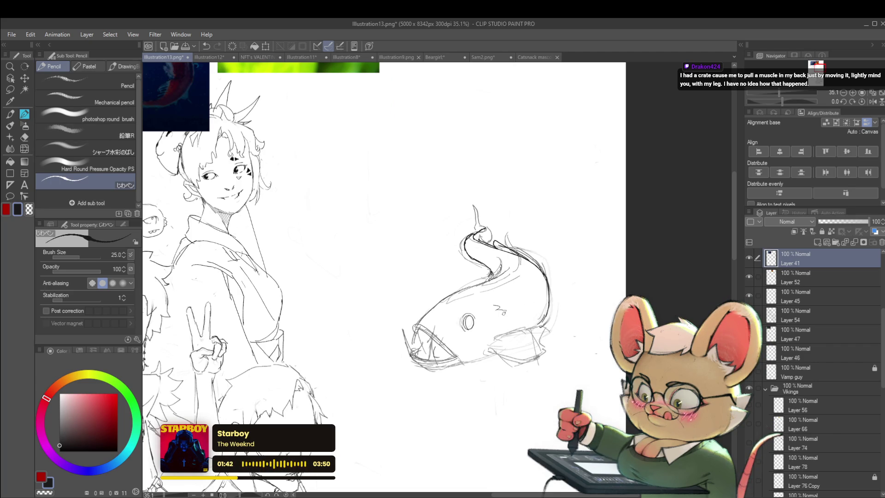
pyautogui.moveTo(507, 319); pyautogui.dragTo(520, 317)
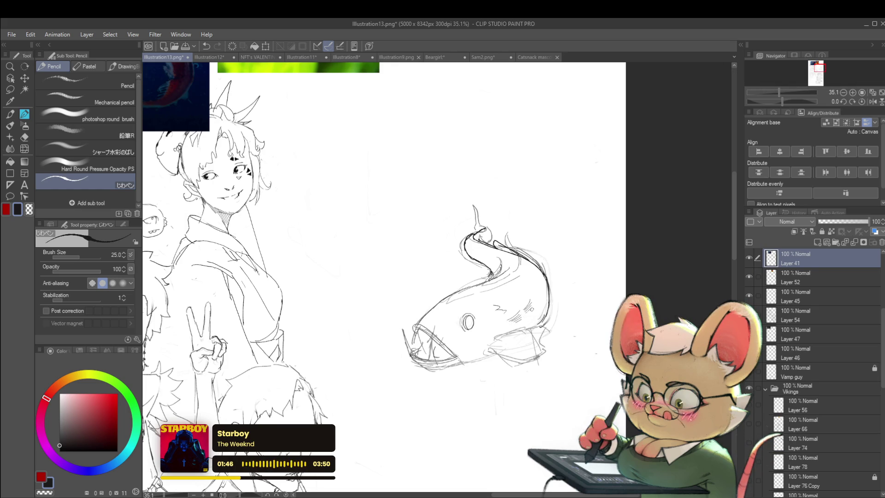
# Frame the whole illustration and flip the canvas view horizontally to compare
pyautogui.scroll(-3, 549, 304)
pyautogui.moveTo(615, 271); pyautogui.dragTo(588, 256)
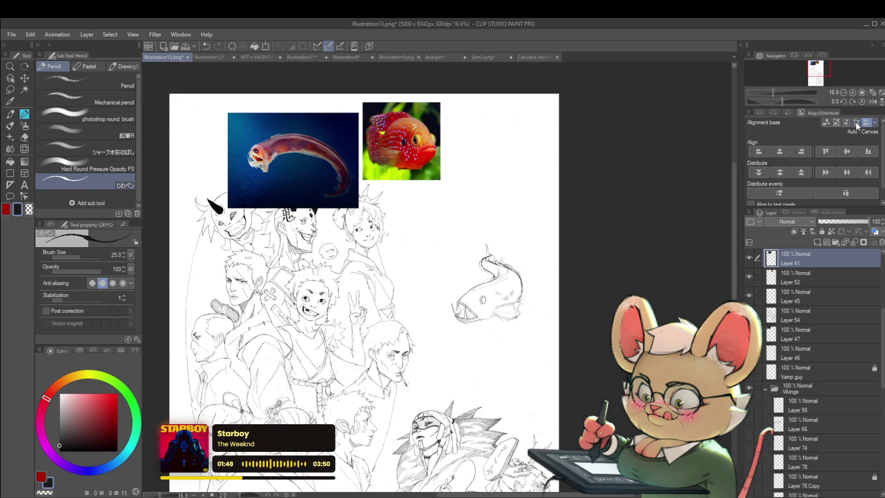
pyautogui.click(874, 102)
pyautogui.scroll(4, 375, 293)
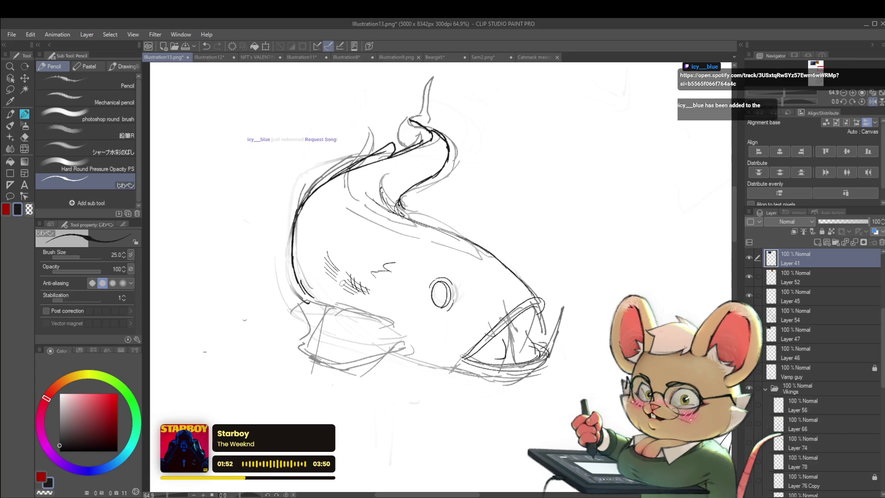
# Add a small curl stroke to the fish sketch
pyautogui.scroll(-4, 368, 295)
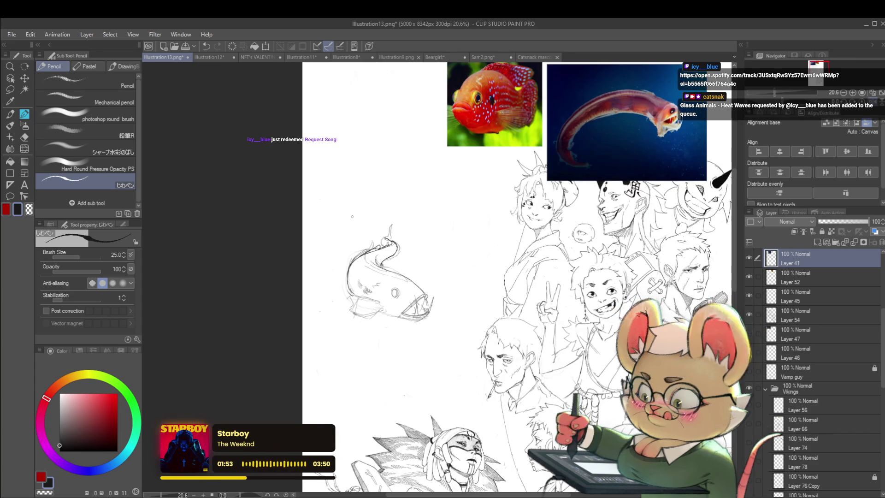
pyautogui.scroll(2, 368, 295)
pyautogui.scroll(2, 378, 286)
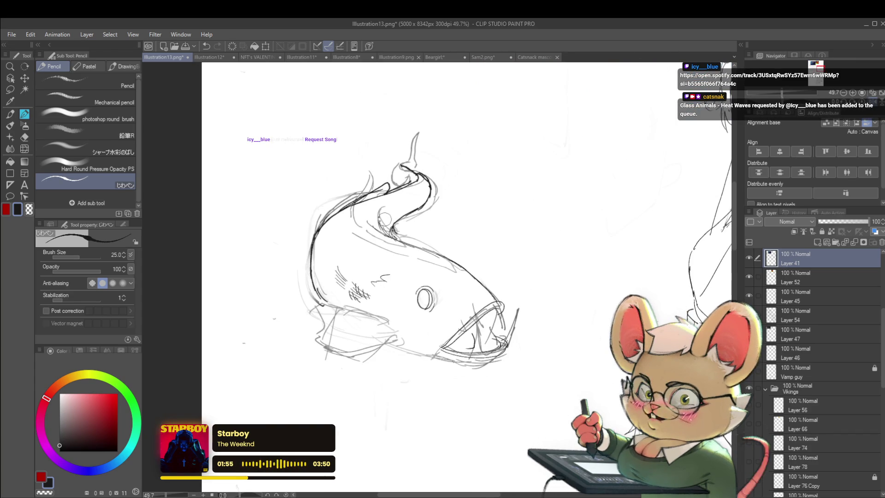
pyautogui.scroll(-2, 369, 276)
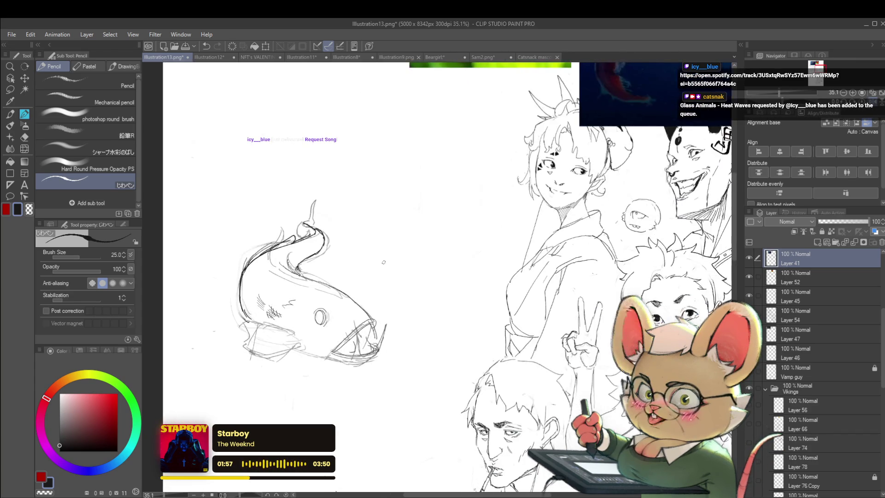
pyautogui.scroll(3, 323, 323)
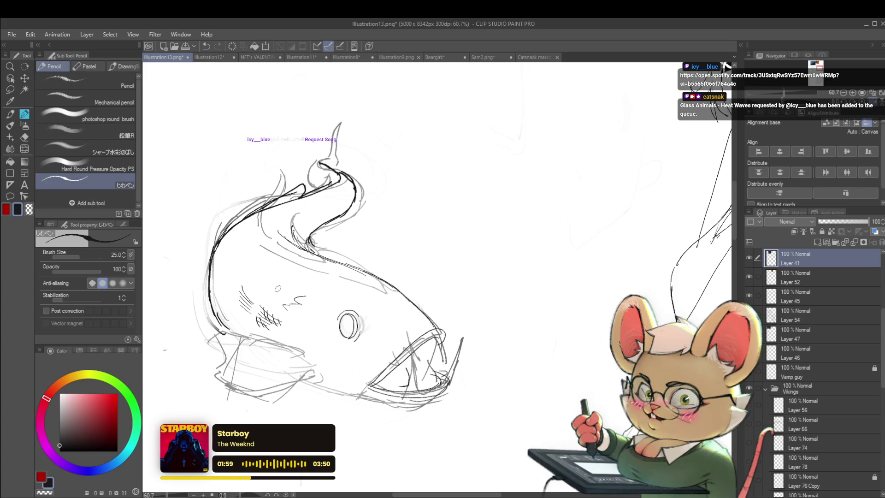
pyautogui.moveTo(274, 293); pyautogui.dragTo(289, 289)
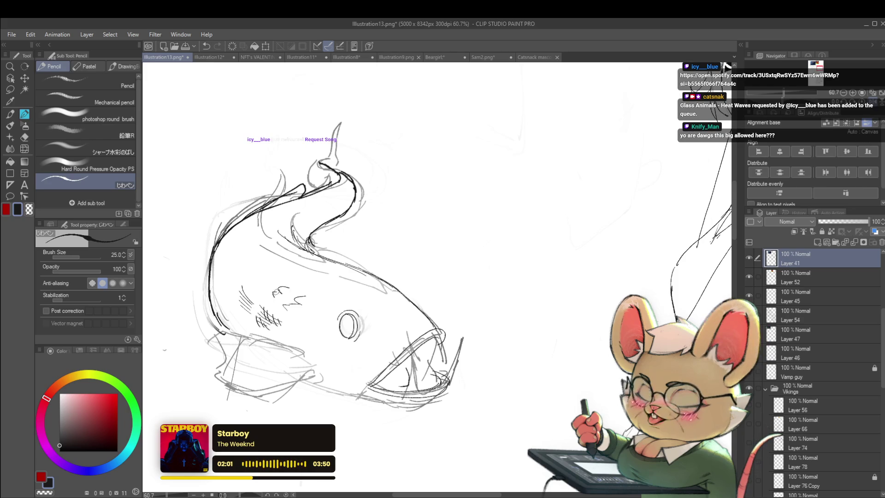
pyautogui.scroll(-4, 281, 282)
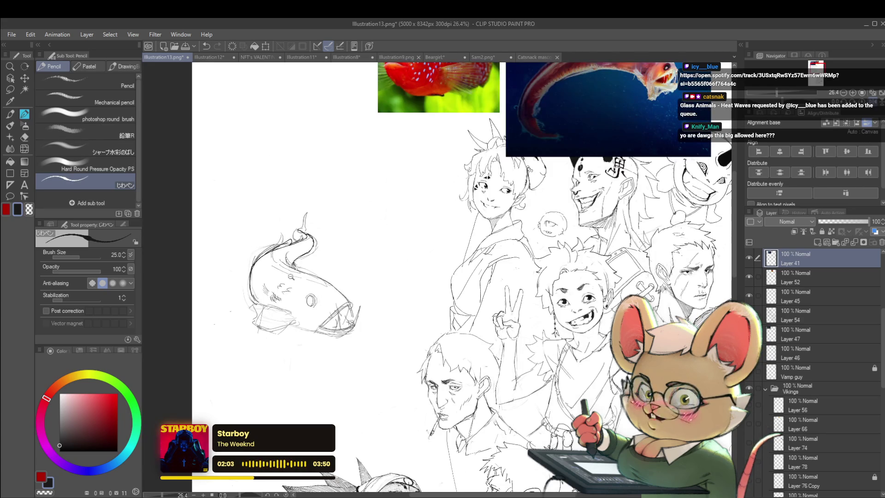
pyautogui.scroll(3, 284, 272)
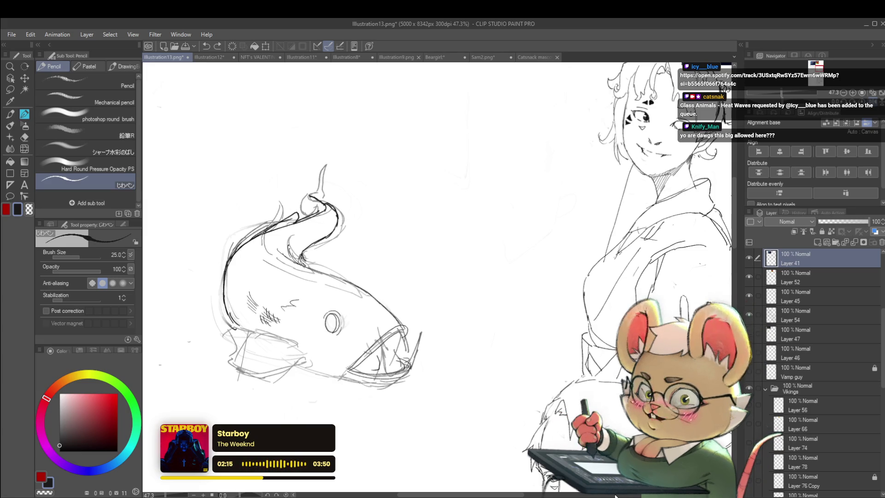
# Erase stray lines on the fish's lower body and darken its lower jaw line
pyautogui.moveTo(263, 299)
pyautogui.mouseDown()
pyautogui.moveTo(284, 364)
pyautogui.moveTo(257, 364)
pyautogui.moveTo(208, 316)
pyautogui.mouseUp()
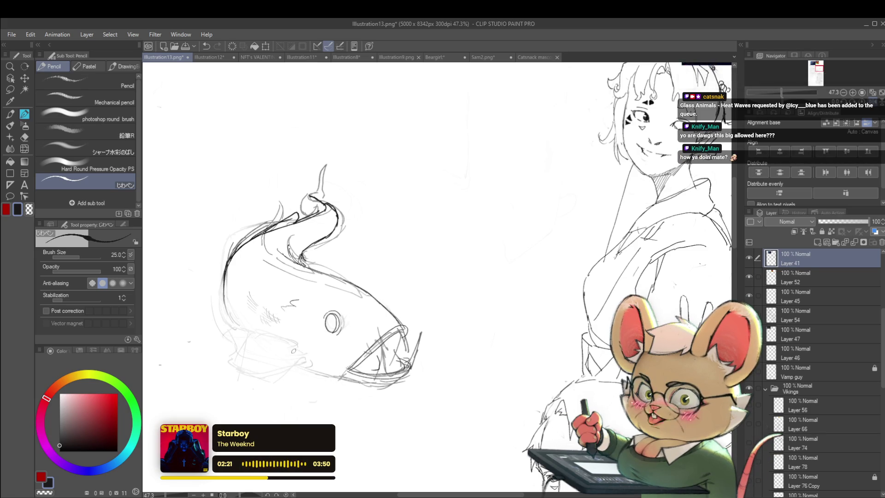
pyautogui.moveTo(272, 349); pyautogui.dragTo(303, 353)
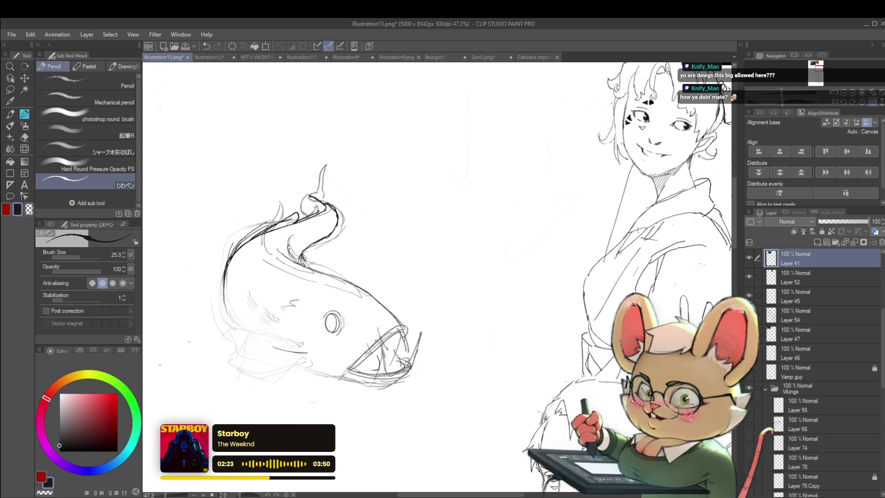
pyautogui.scroll(-3, 256, 331)
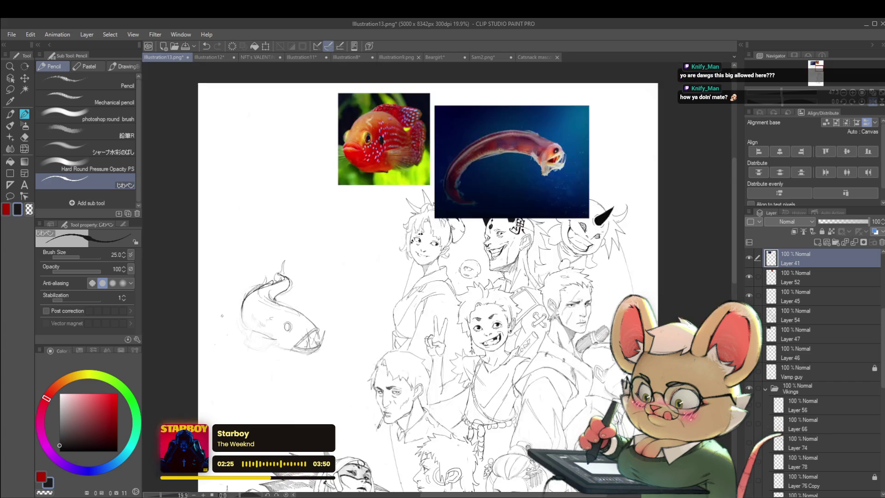
pyautogui.scroll(-3, 655, 155)
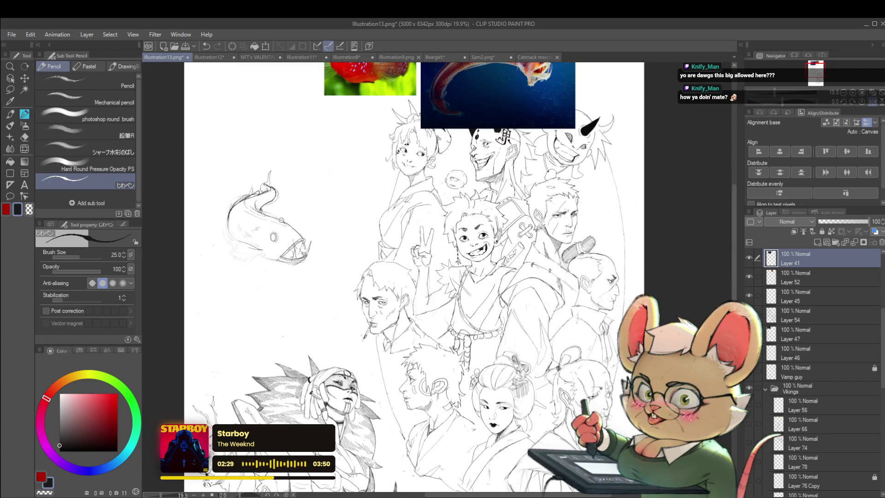
pyautogui.scroll(4, 276, 230)
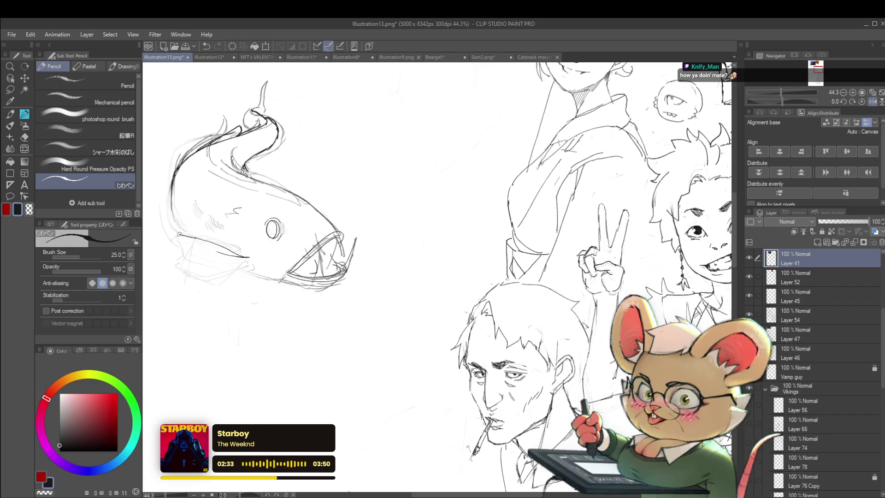
# Extend the fin line leftward, undoing the faint stray strokes
pyautogui.hotkey('ctrl', 'z')
pyautogui.moveTo(196, 237); pyautogui.dragTo(182, 241)
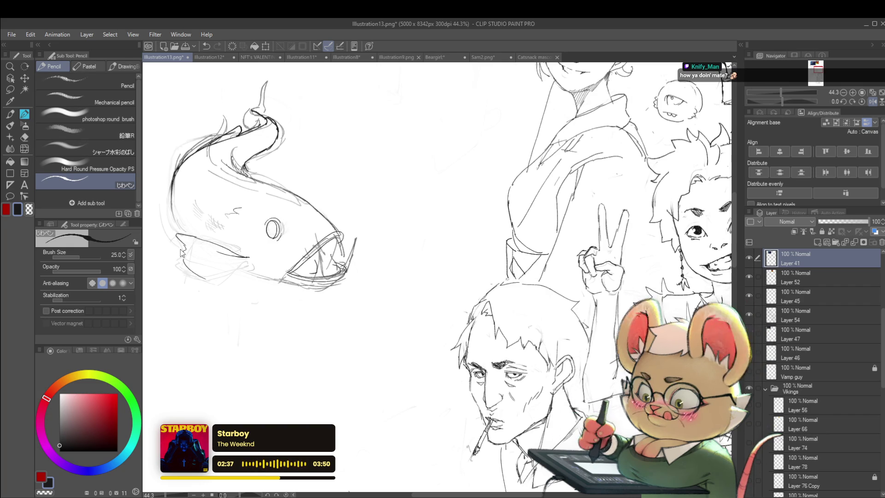
pyautogui.hotkey('ctrl', 'z')
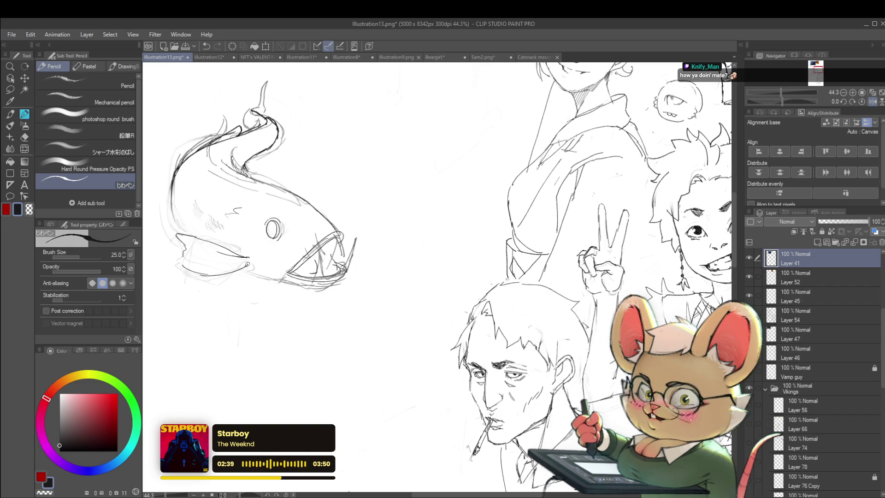
pyautogui.scroll(-5, 247, 264)
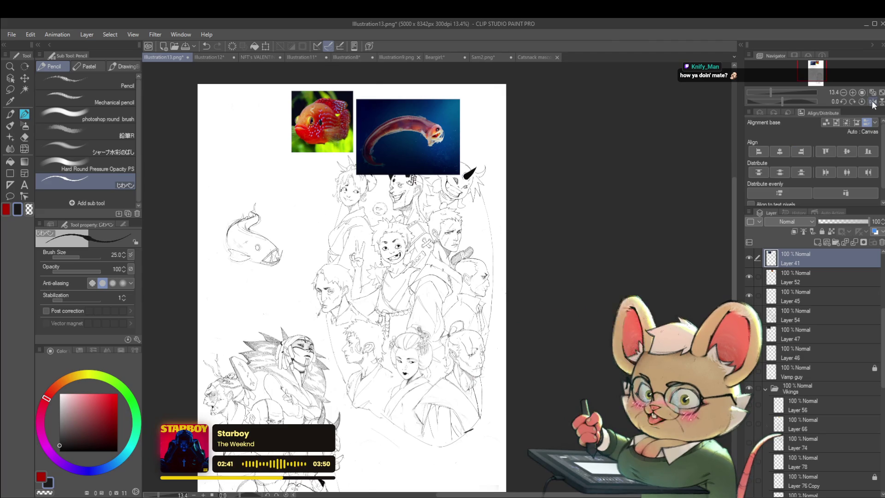
# On the mirrored canvas view, strengthen the lines of the fish's lower jaw
pyautogui.click(872, 102)
pyautogui.scroll(4, 447, 222)
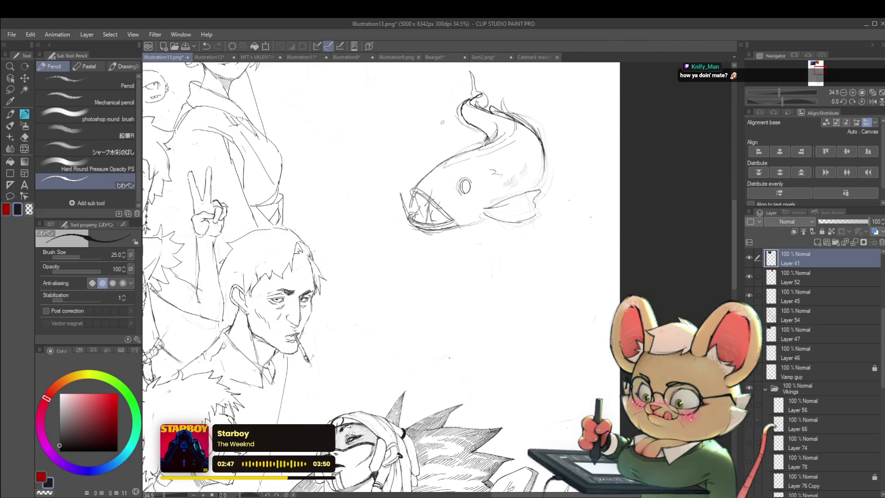
pyautogui.moveTo(455, 228); pyautogui.dragTo(480, 216)
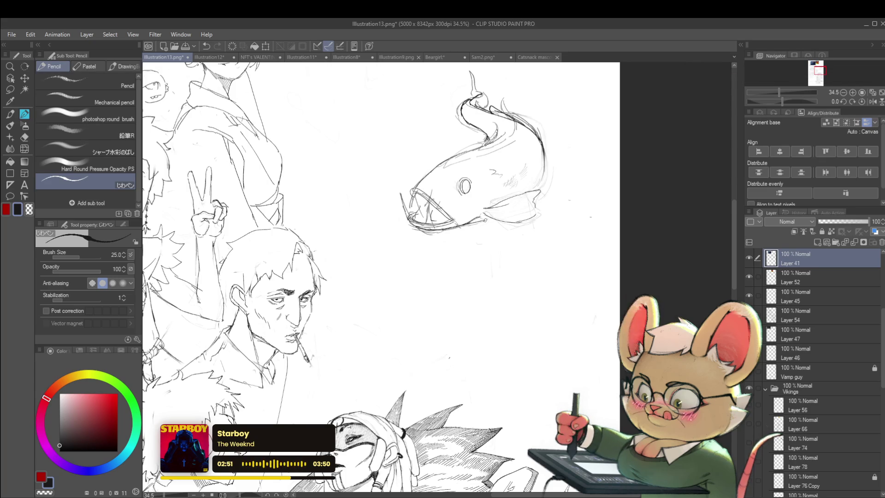
pyautogui.scroll(-5, 498, 233)
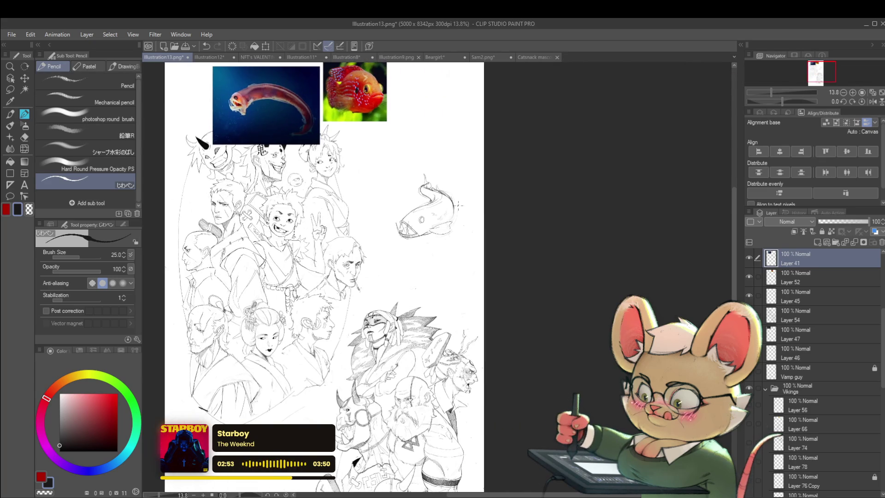
pyautogui.scroll(3, 584, 213)
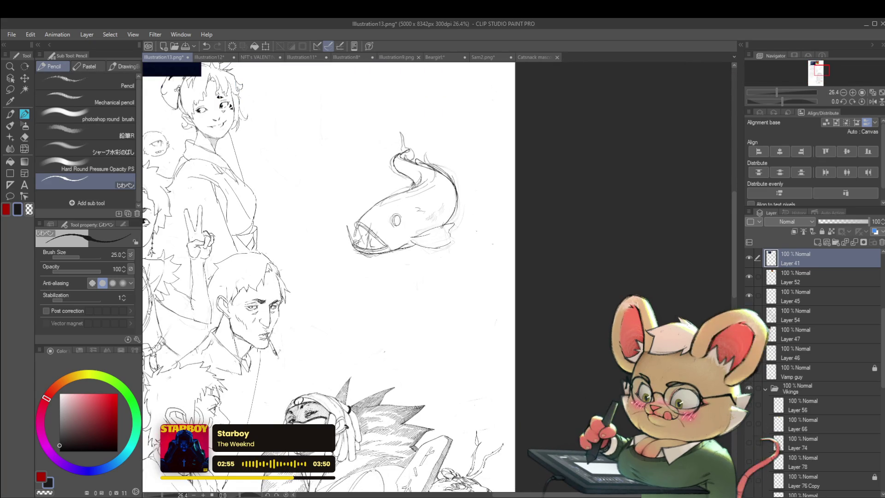
pyautogui.scroll(-4, 479, 207)
pyautogui.scroll(4, 480, 207)
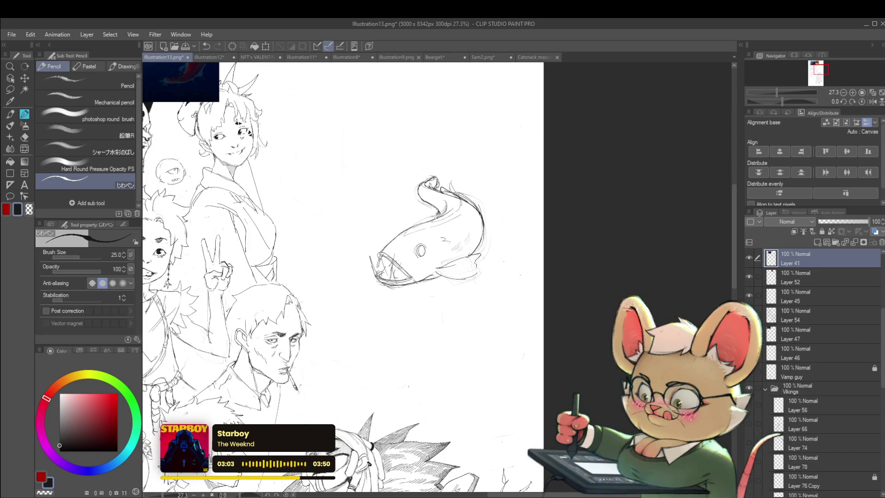
pyautogui.scroll(-2, 455, 181)
pyautogui.scroll(3, 434, 180)
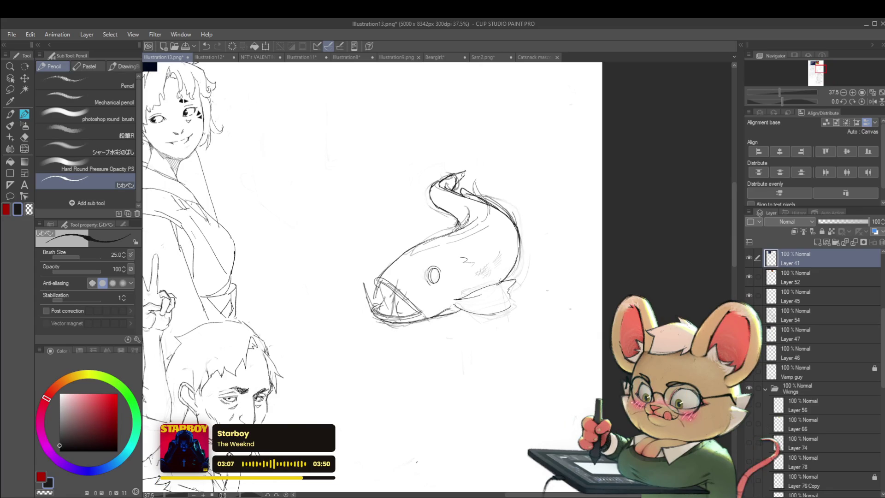
# Draw a lure rising from the fish's head, then fit the page in the window
pyautogui.moveTo(465, 171)
pyautogui.mouseDown()
pyautogui.moveTo(474, 147)
pyautogui.moveTo(471, 180)
pyautogui.mouseUp()
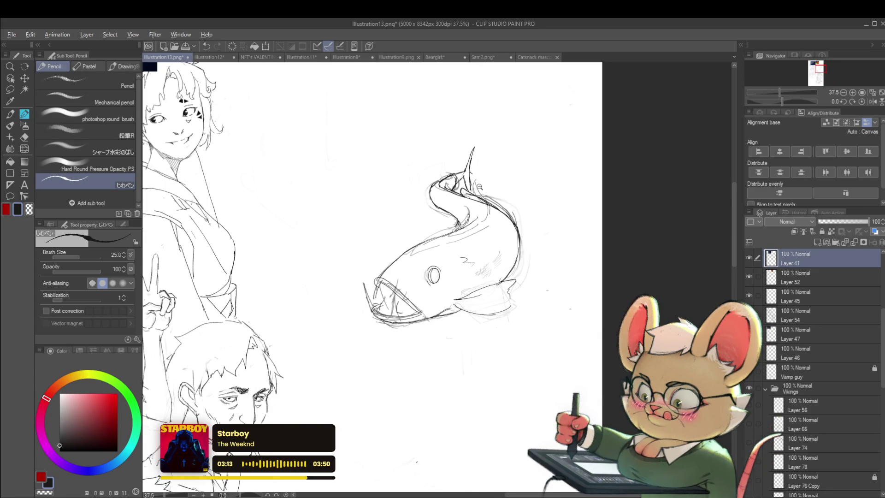
pyautogui.scroll(-5, 478, 184)
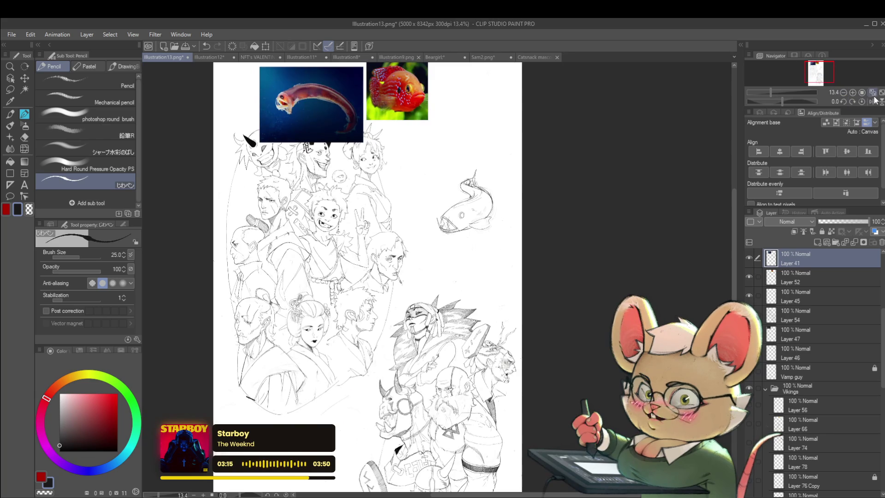
pyautogui.click(873, 92)
pyautogui.scroll(5, 526, 166)
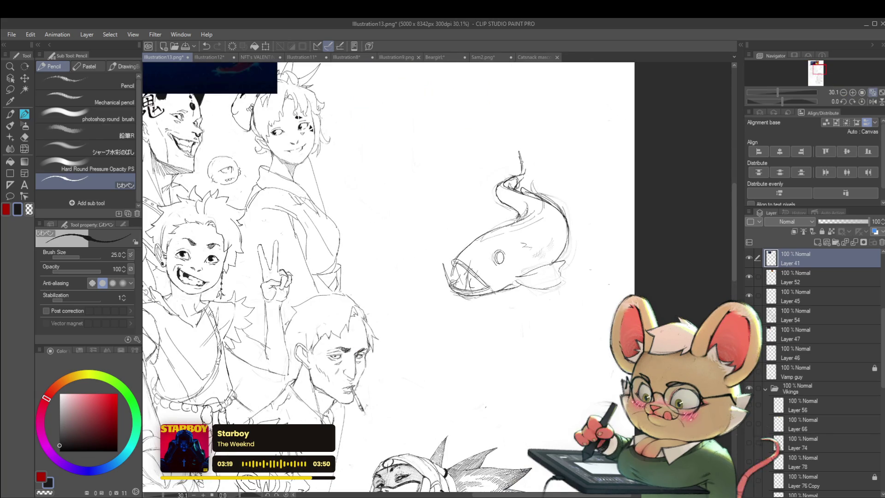
# Re-centre on the fish and add lines along the top of its head
pyautogui.scroll(-5, 530, 182)
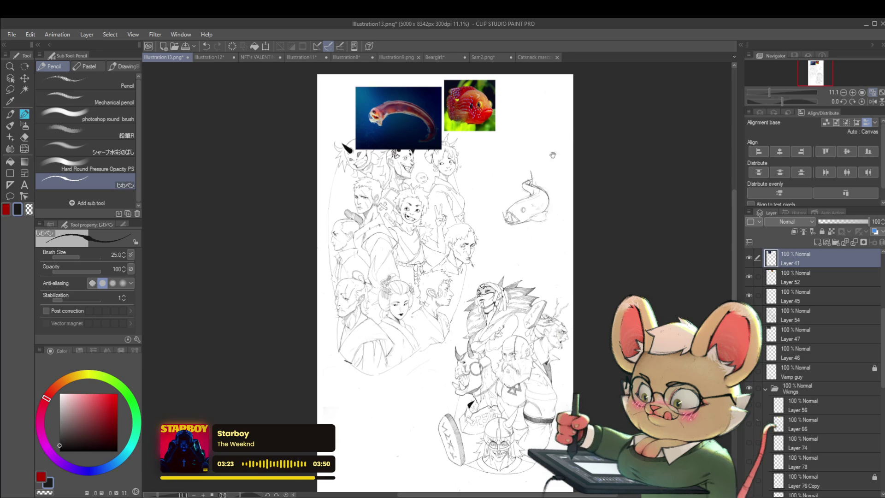
pyautogui.moveTo(562, 145); pyautogui.dragTo(531, 159)
pyautogui.moveTo(489, 187); pyautogui.dragTo(474, 251)
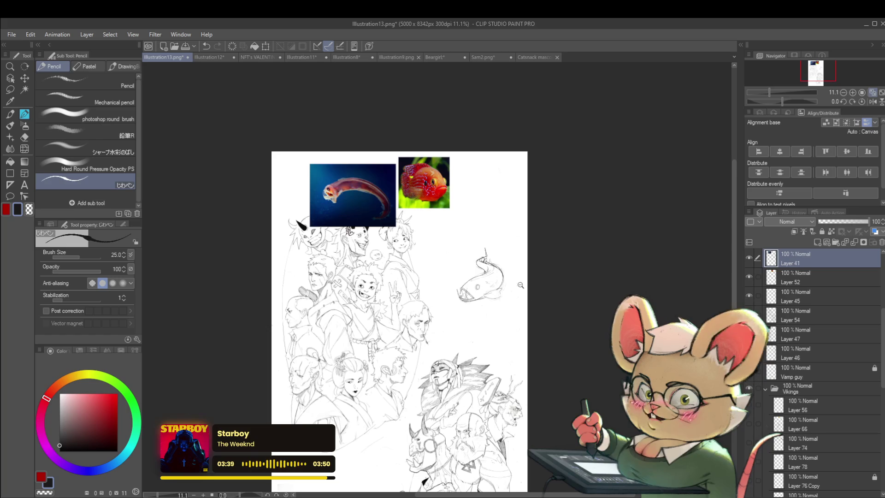
pyautogui.scroll(3, 510, 286)
pyautogui.scroll(1, 464, 269)
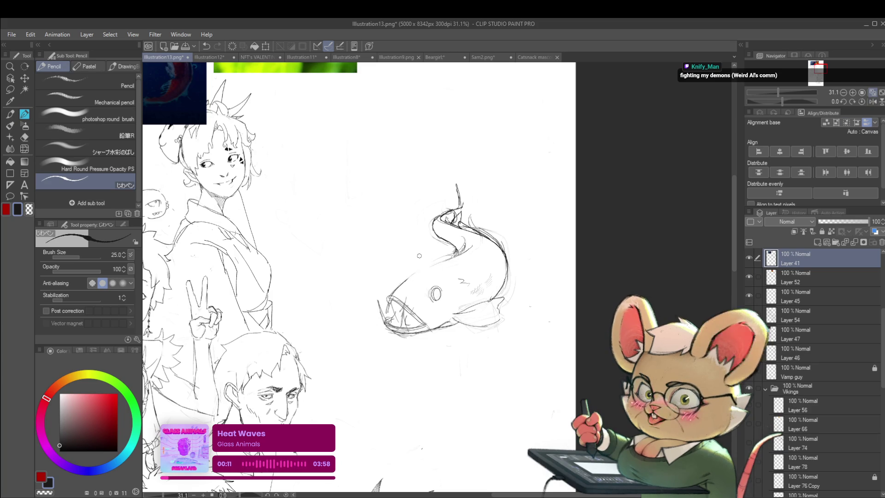
pyautogui.scroll(-2, 329, 277)
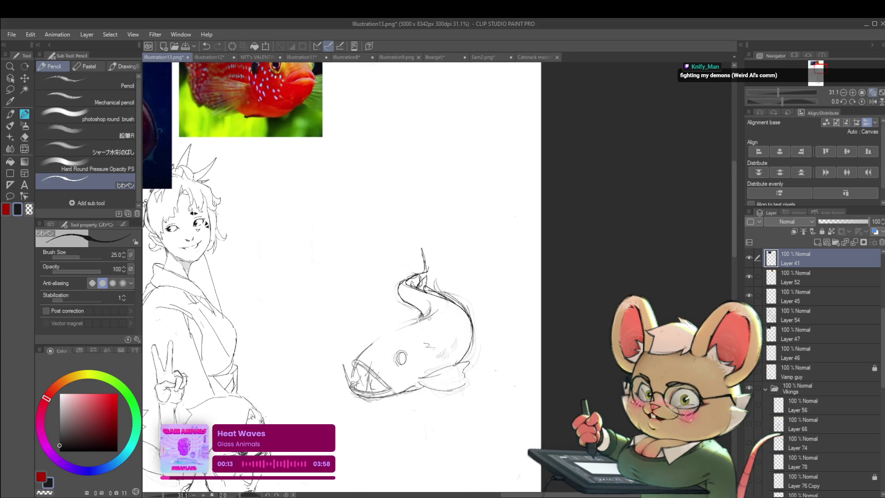
pyautogui.moveTo(393, 331); pyautogui.dragTo(423, 312)
# Add hatching to the fish's fin, then flip the canvas view back and mirror again
pyautogui.scroll(3, 408, 325)
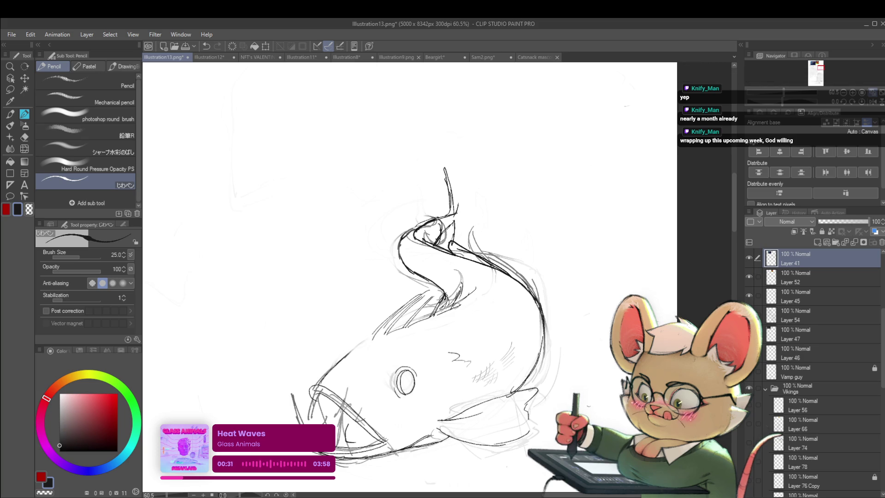
pyautogui.moveTo(438, 291); pyautogui.dragTo(470, 277)
pyautogui.scroll(-5, 468, 301)
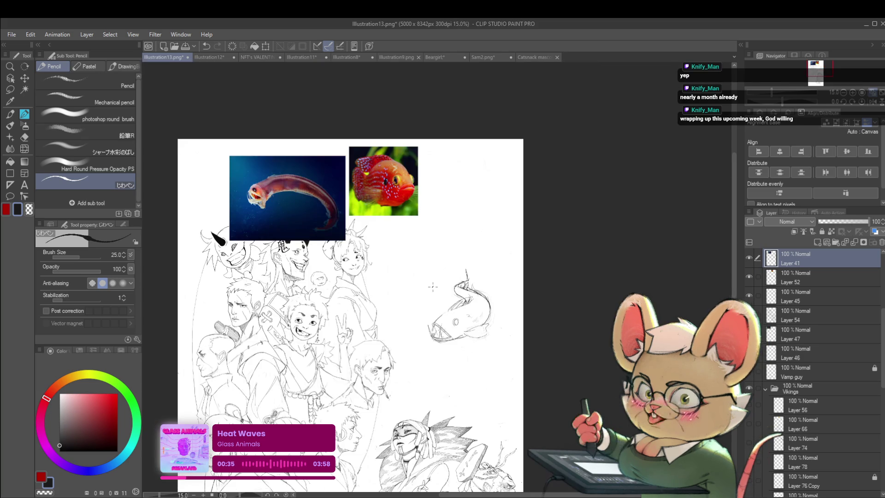
pyautogui.press('h')
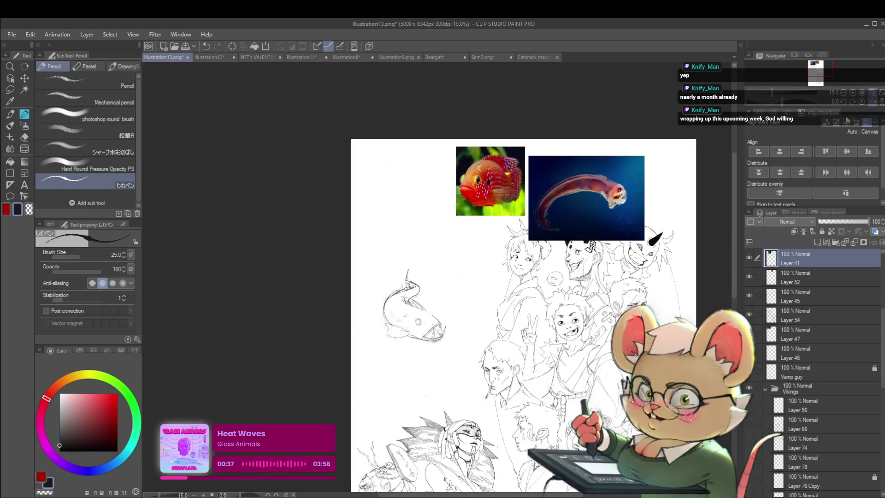
pyautogui.scroll(2, 467, 327)
pyautogui.scroll(1, 467, 327)
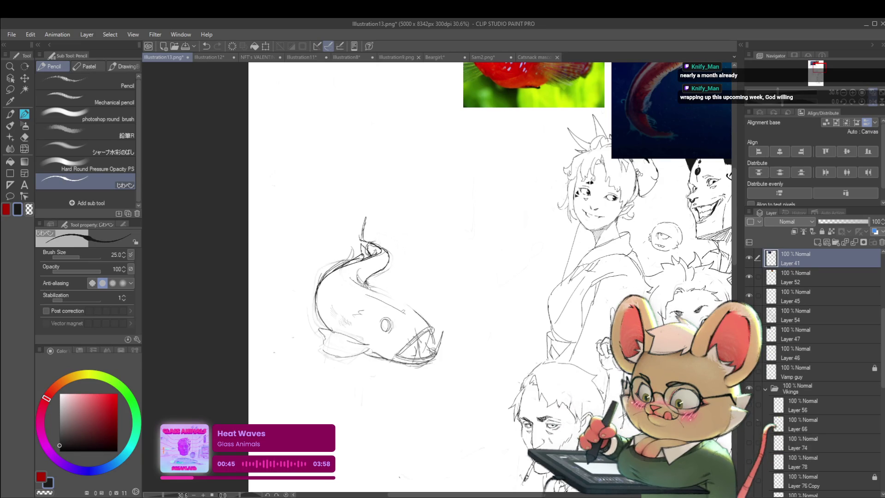
pyautogui.scroll(-3, 404, 313)
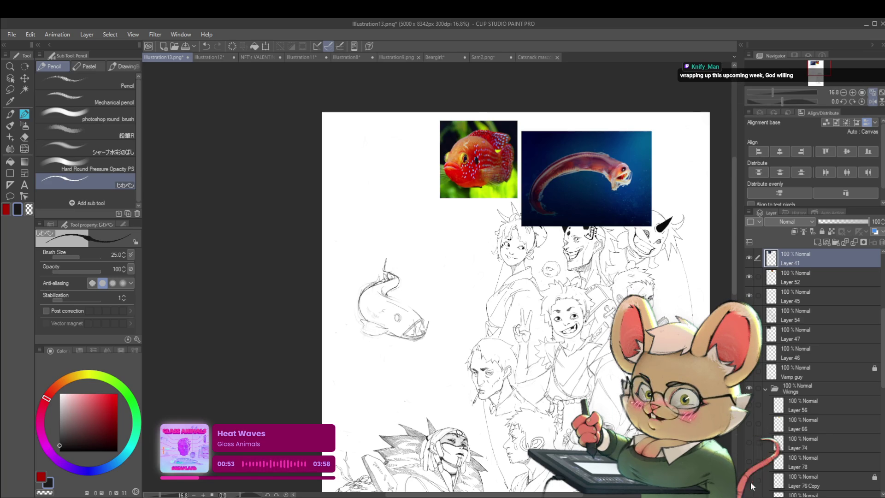
pyautogui.click(873, 101)
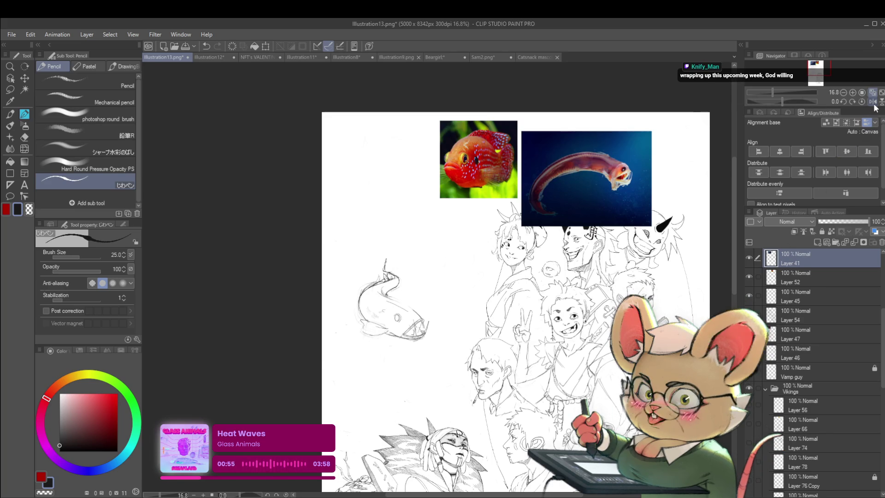
# Enlarge the pencil to size 30 and draw two parallel ridge strokes on the fish's head
pyautogui.moveTo(593, 243); pyautogui.dragTo(606, 206)
pyautogui.scroll(3, 522, 271)
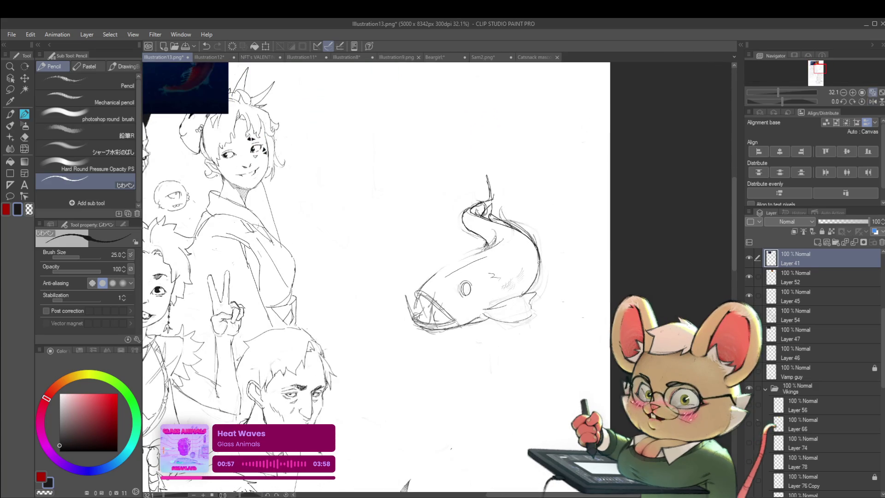
pyautogui.moveTo(555, 263)
pyautogui.mouseDown()
pyautogui.moveTo(559, 272)
pyautogui.moveTo(571, 259)
pyautogui.mouseUp()
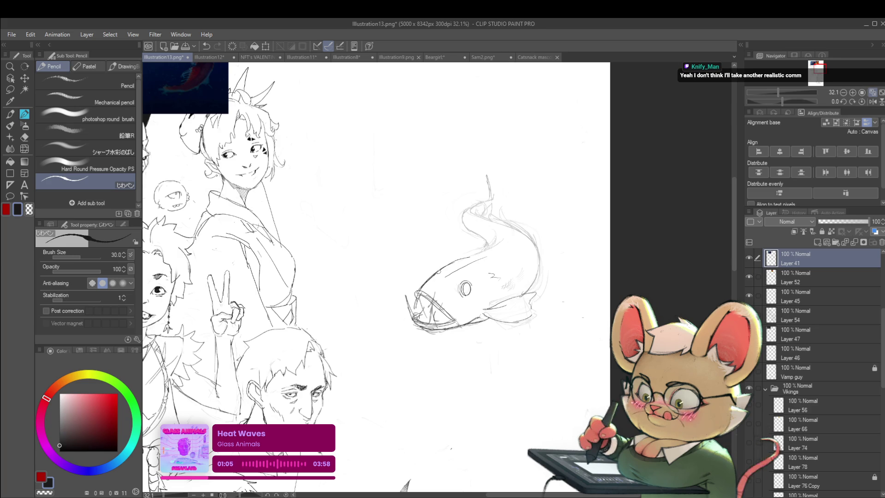
pyautogui.moveTo(446, 275)
pyautogui.mouseDown()
pyautogui.moveTo(463, 249)
pyautogui.moveTo(484, 238)
pyautogui.mouseUp()
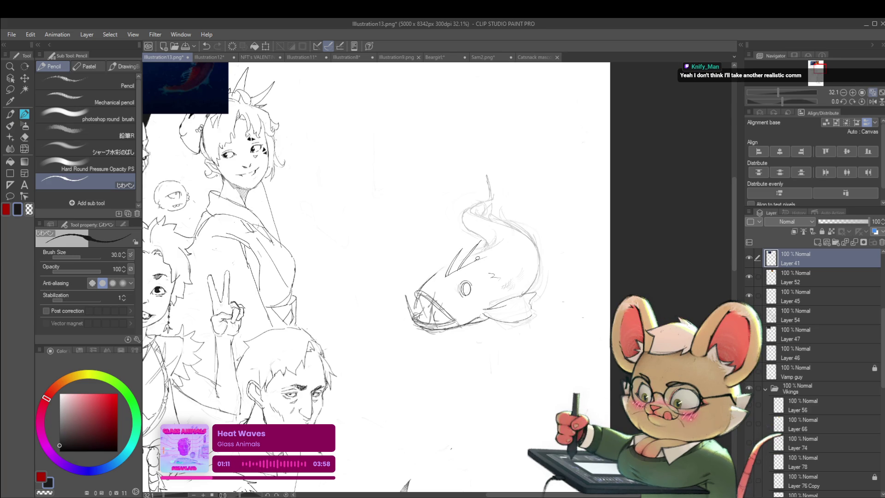
pyautogui.moveTo(489, 253); pyautogui.dragTo(502, 234)
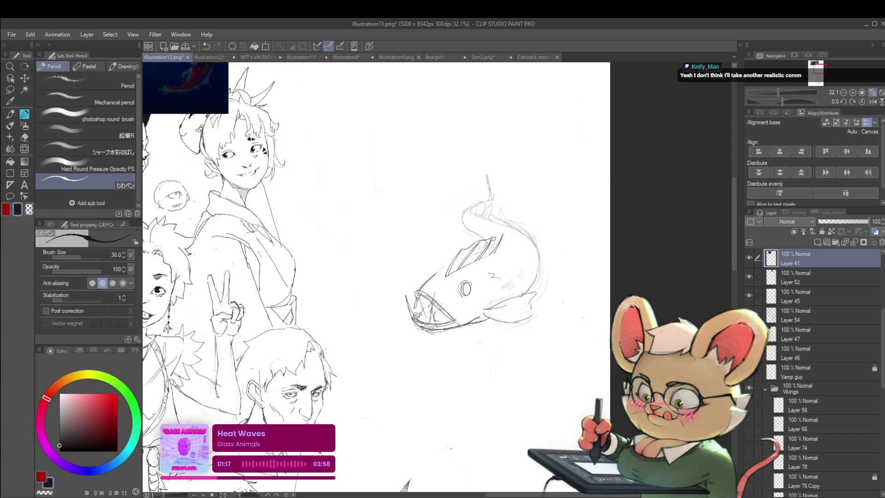
# Zoom out to show the figures and fish, then mirror the canvas view horizontally
pyautogui.scroll(-3, 500, 236)
pyautogui.scroll(-1, 589, 239)
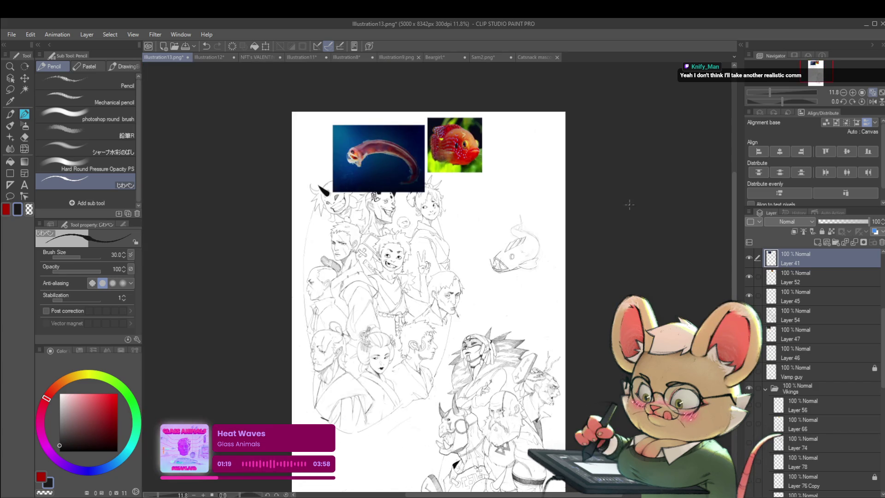
pyautogui.scroll(3, 521, 249)
pyautogui.moveTo(461, 231)
pyautogui.mouseDown()
pyautogui.moveTo(568, 391)
pyautogui.moveTo(522, 294)
pyautogui.moveTo(507, 378)
pyautogui.mouseUp()
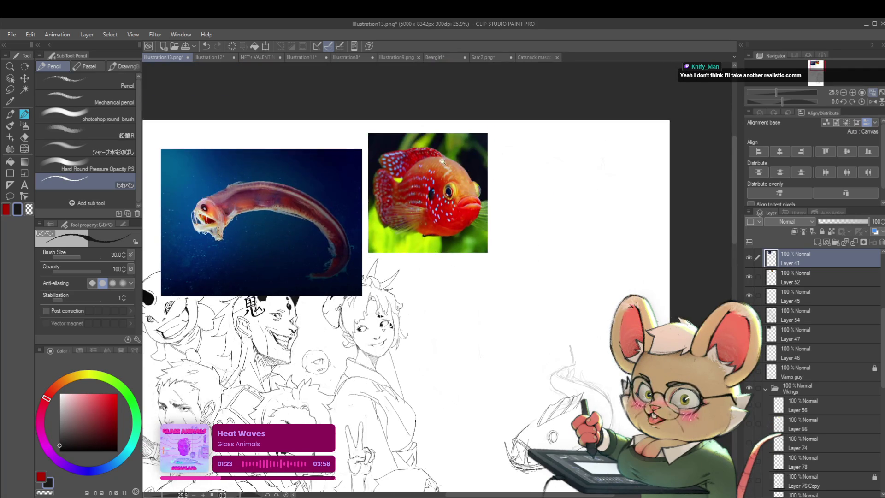
pyautogui.scroll(2, 438, 187)
pyautogui.scroll(-2, 438, 187)
pyautogui.moveTo(583, 205); pyautogui.dragTo(557, 134)
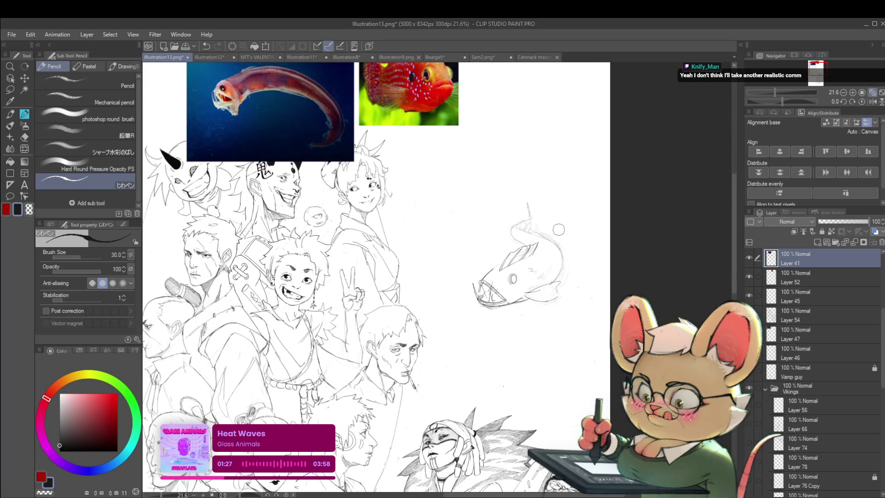
pyautogui.scroll(3, 506, 271)
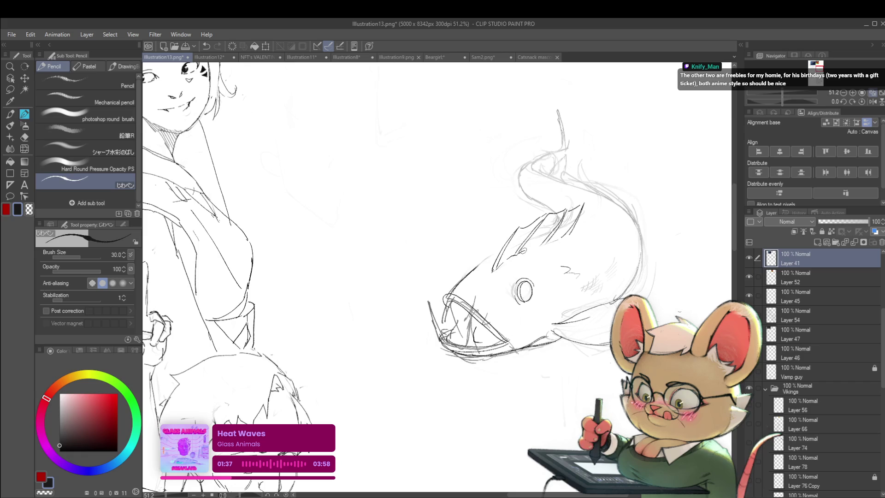
pyautogui.scroll(-5, 574, 242)
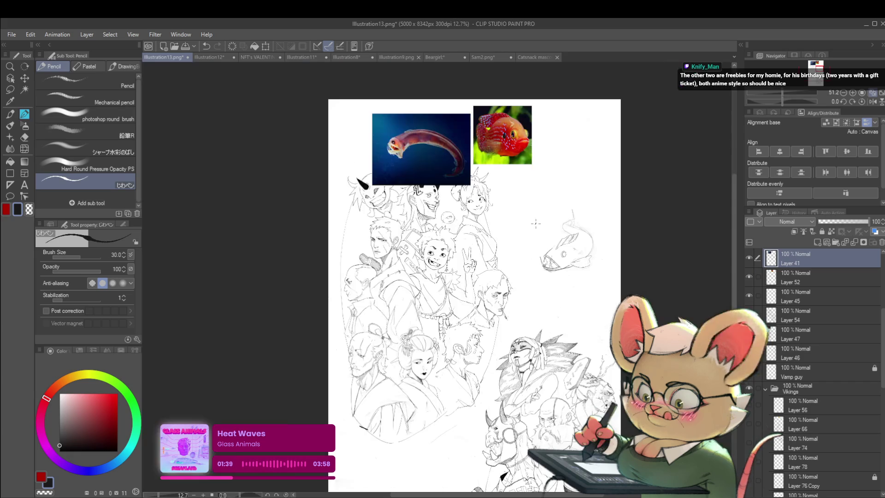
pyautogui.click(863, 102)
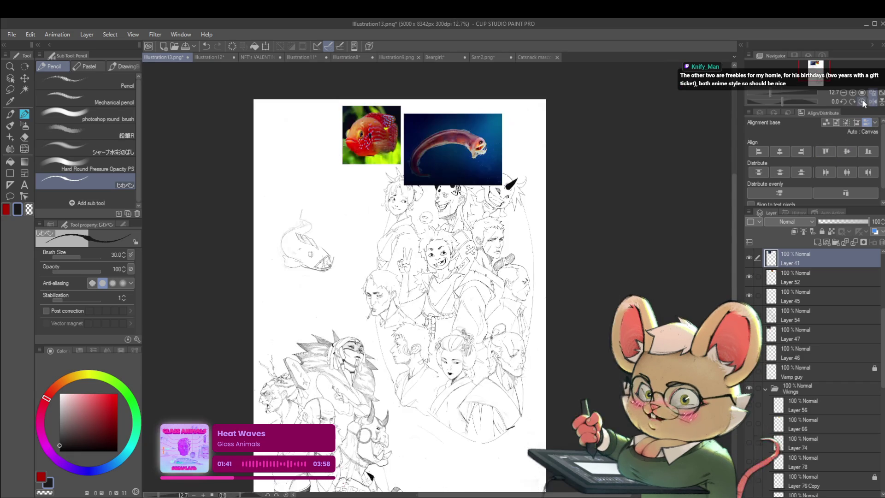
# Add a line along the fish's top fin, then flip the canvas view back
pyautogui.scroll(4, 316, 259)
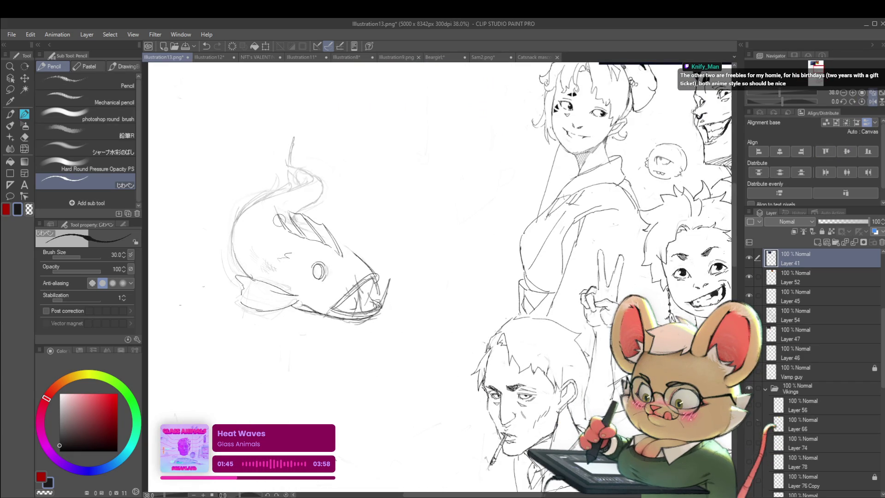
pyautogui.moveTo(277, 213)
pyautogui.mouseDown()
pyautogui.moveTo(295, 216)
pyautogui.moveTo(282, 229)
pyautogui.mouseUp()
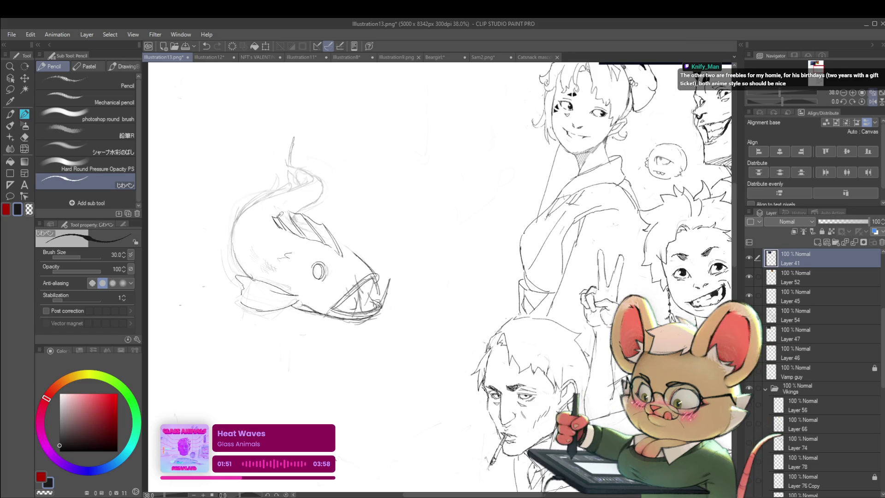
pyautogui.scroll(-3, 297, 212)
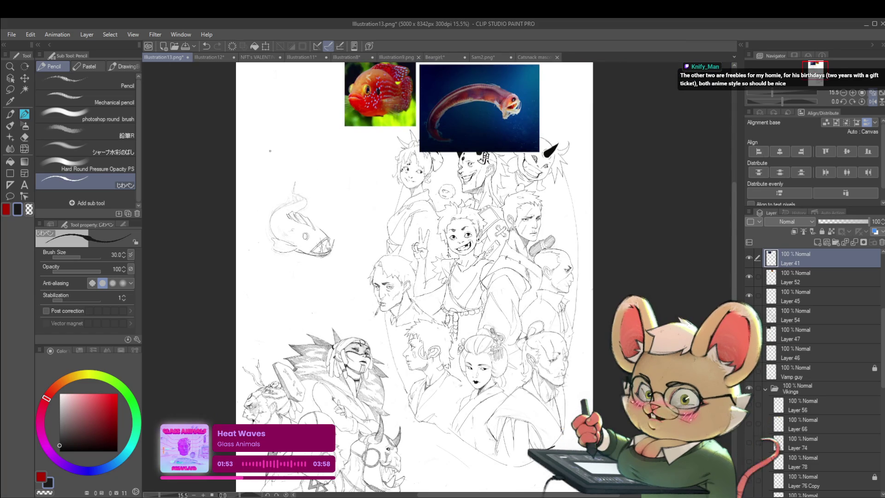
pyautogui.scroll(5, 289, 209)
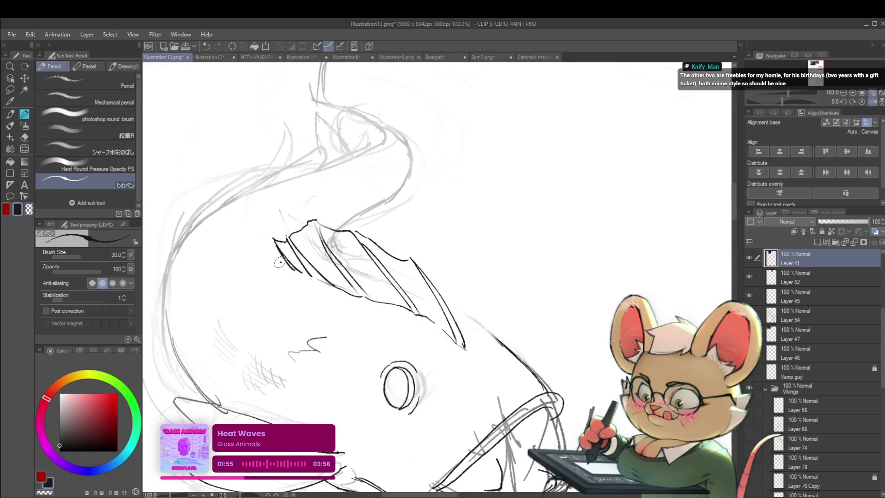
pyautogui.scroll(-2, 261, 232)
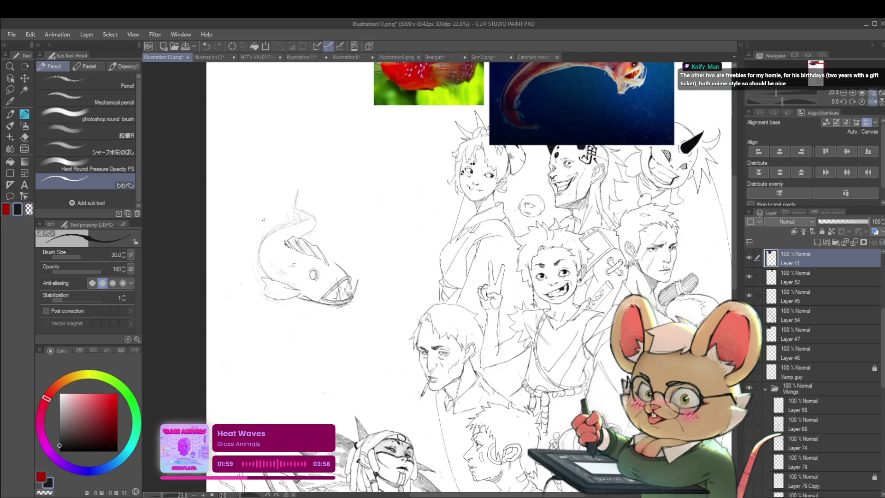
pyautogui.click(872, 102)
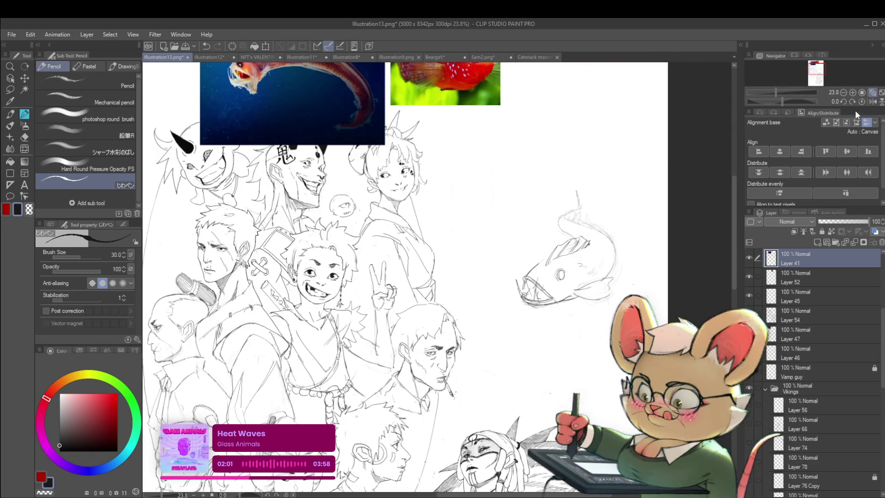
pyautogui.scroll(4, 584, 227)
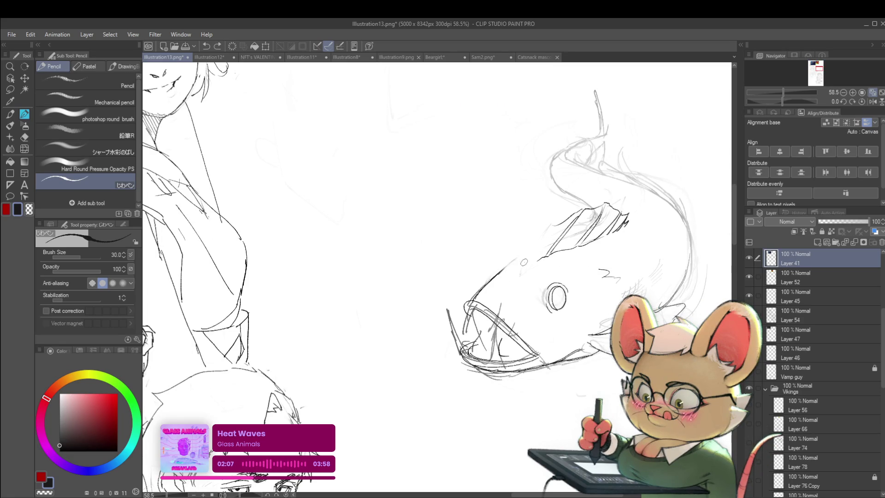
# Strengthen the fish's upper head outline with an extra short stroke
pyautogui.moveTo(528, 260)
pyautogui.mouseDown()
pyautogui.moveTo(563, 206)
pyautogui.moveTo(568, 213)
pyautogui.mouseUp()
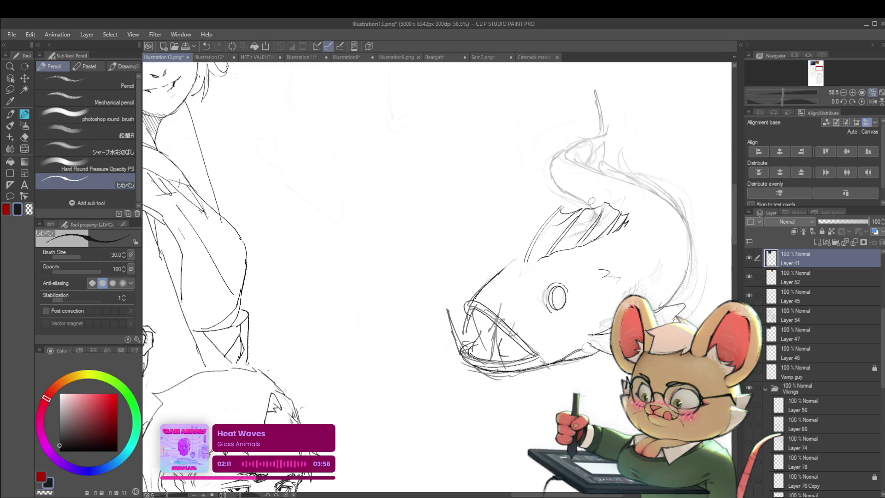
pyautogui.scroll(-5, 438, 369)
pyautogui.scroll(6, 438, 369)
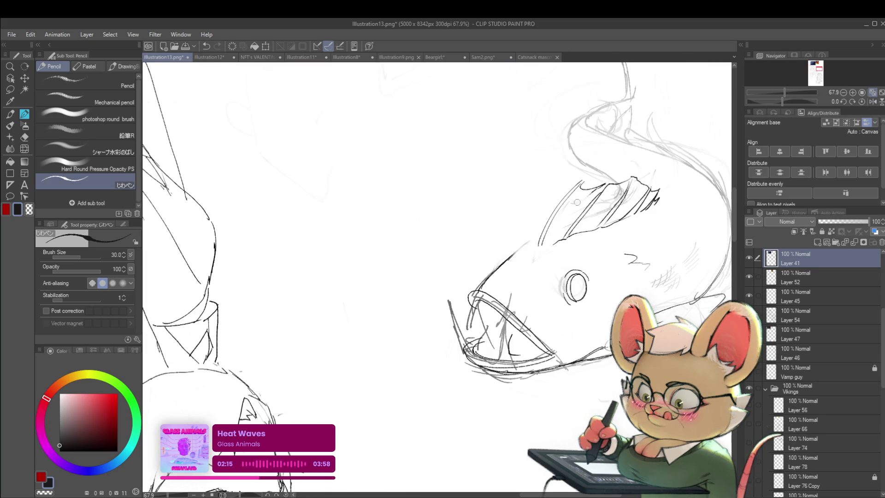
pyautogui.scroll(-5, 595, 174)
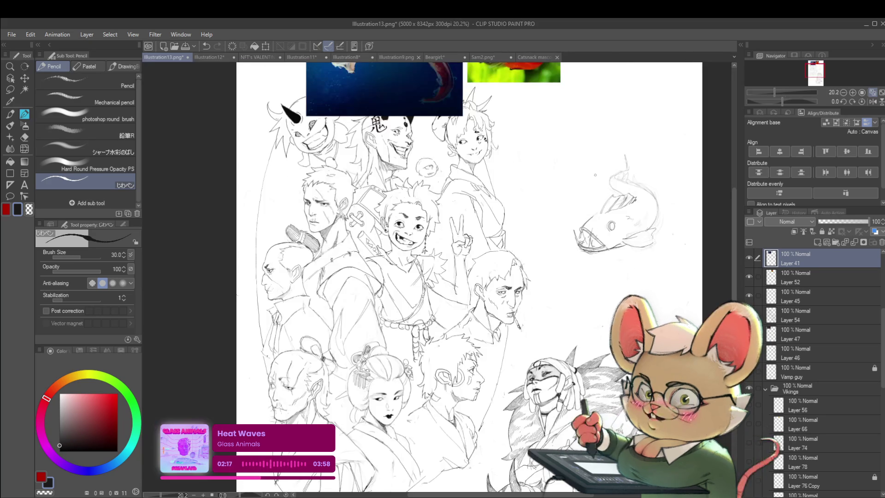
pyautogui.hscroll(3, 595, 175)
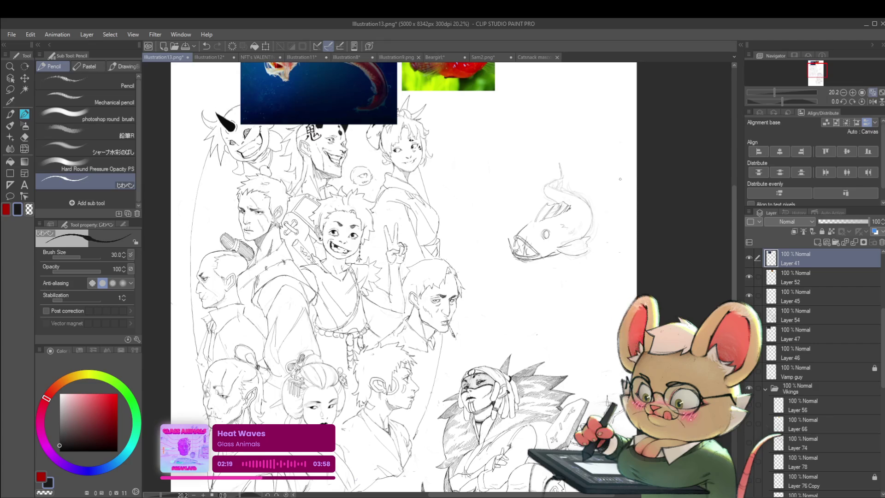
pyautogui.scroll(5, 530, 227)
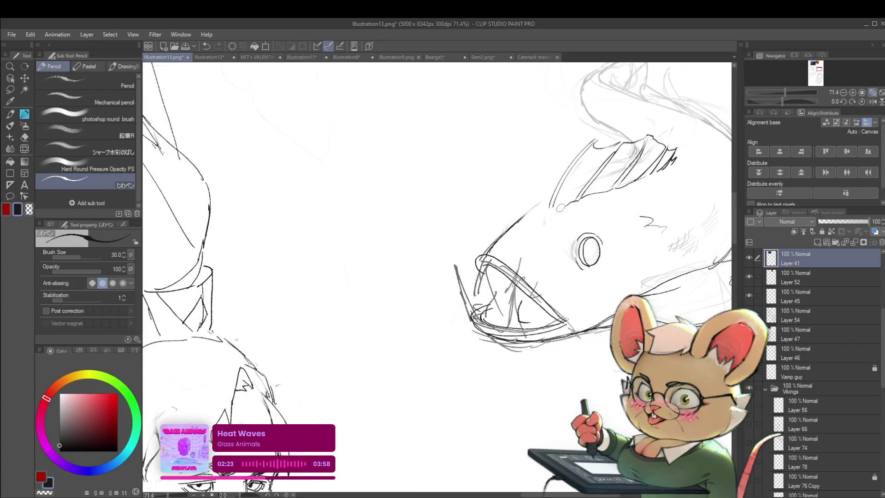
pyautogui.moveTo(533, 208); pyautogui.dragTo(550, 202)
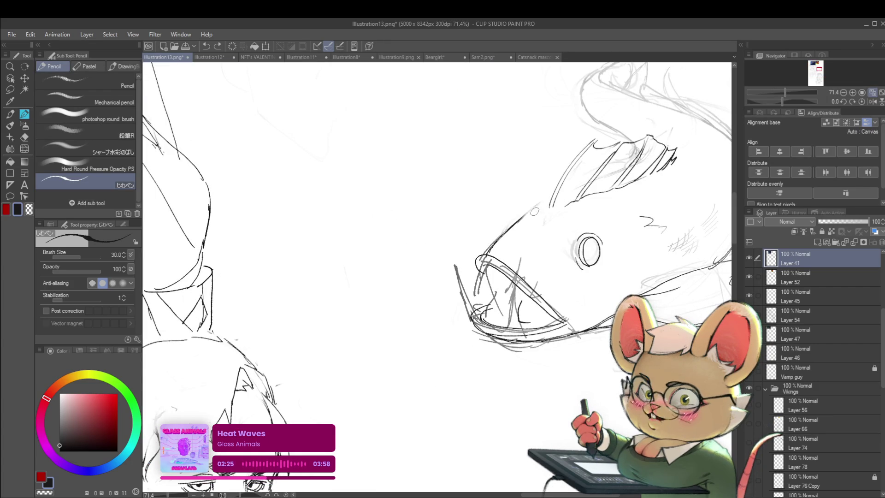
# Reduce the pencil to size 20 and darken the top of the fish's head
pyautogui.press('[')
pyautogui.press('[')
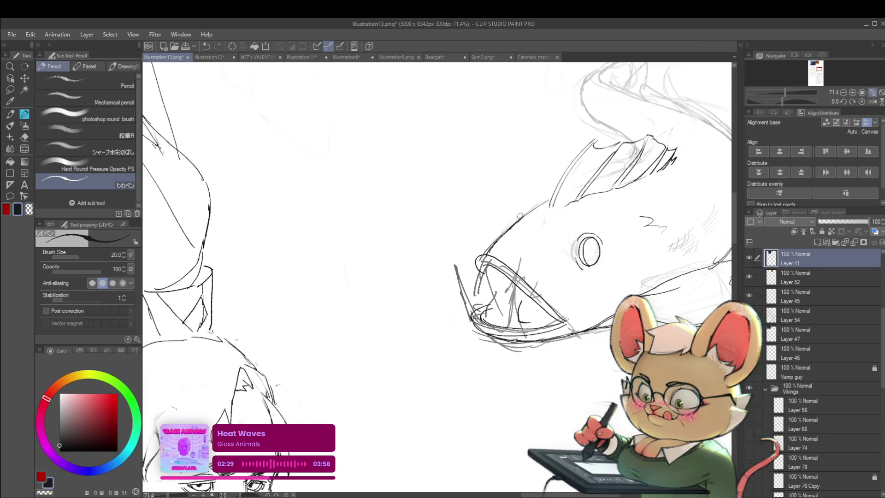
pyautogui.scroll(-8, 576, 231)
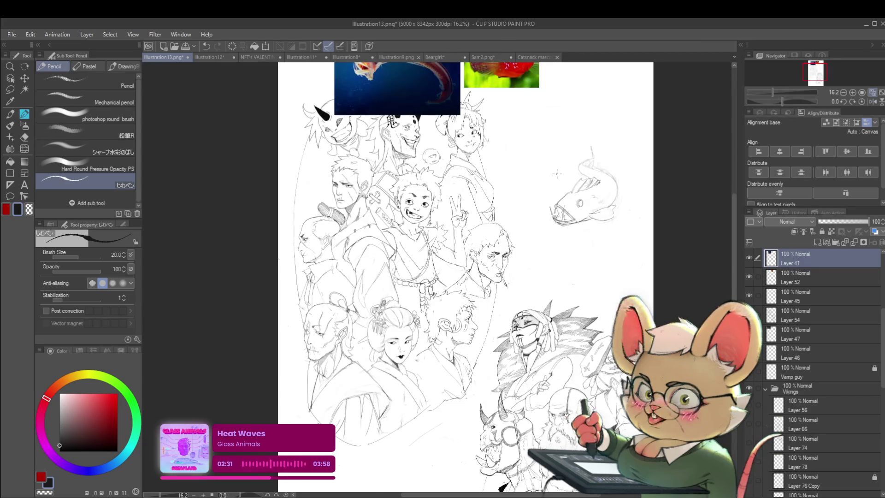
pyautogui.scroll(5, 279, 171)
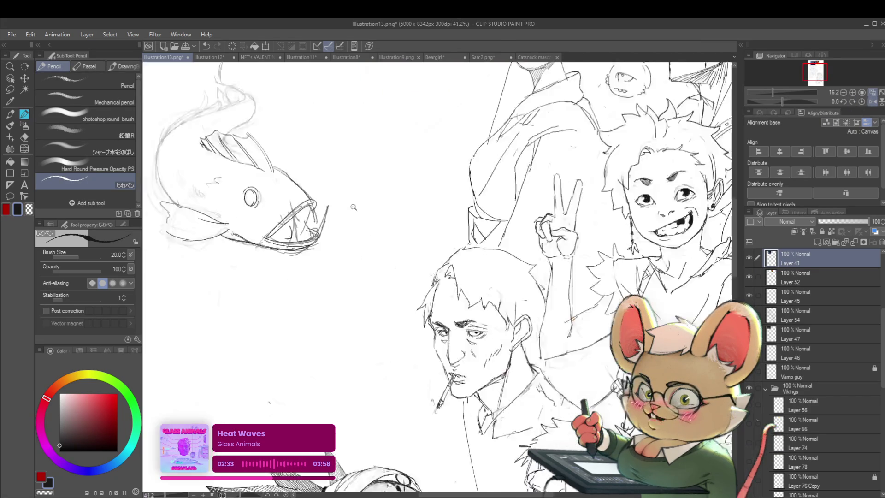
pyautogui.moveTo(268, 161); pyautogui.dragTo(286, 171)
pyautogui.scroll(-2, 287, 178)
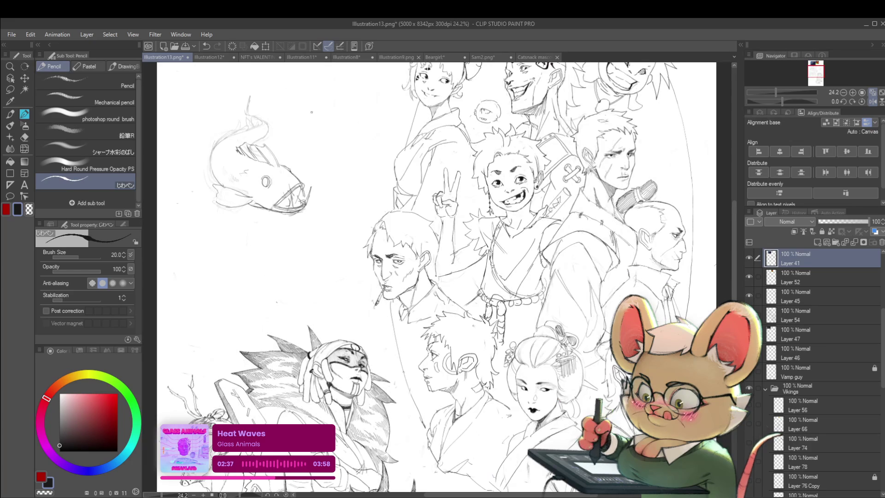
pyautogui.scroll(2, 279, 186)
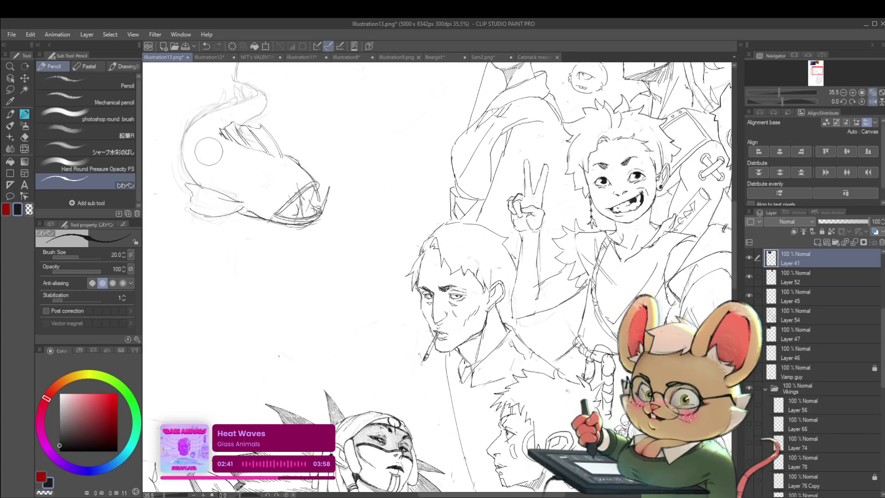
# Mirror the canvas view and sketch small detail lines near the fish's eye
pyautogui.click(872, 101)
pyautogui.scroll(1, 458, 182)
pyautogui.moveTo(492, 183)
pyautogui.mouseDown()
pyautogui.moveTo(491, 191)
pyautogui.moveTo(484, 173)
pyautogui.mouseUp()
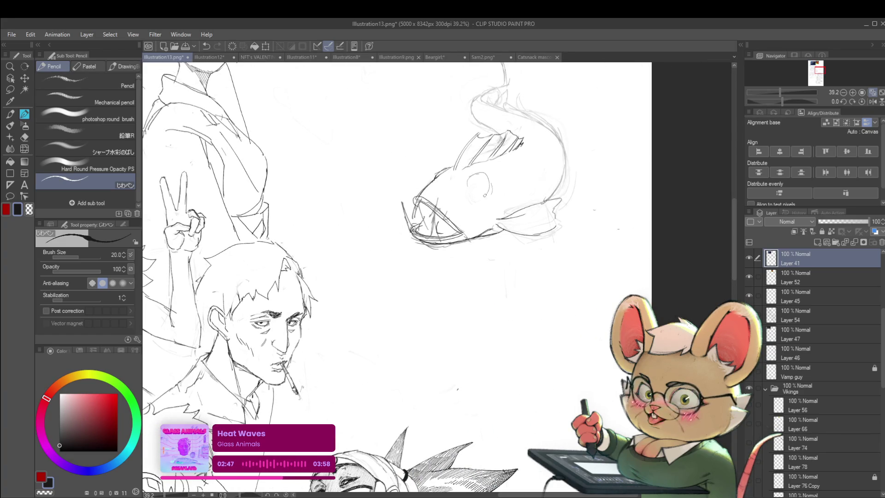
pyautogui.scroll(-5, 501, 187)
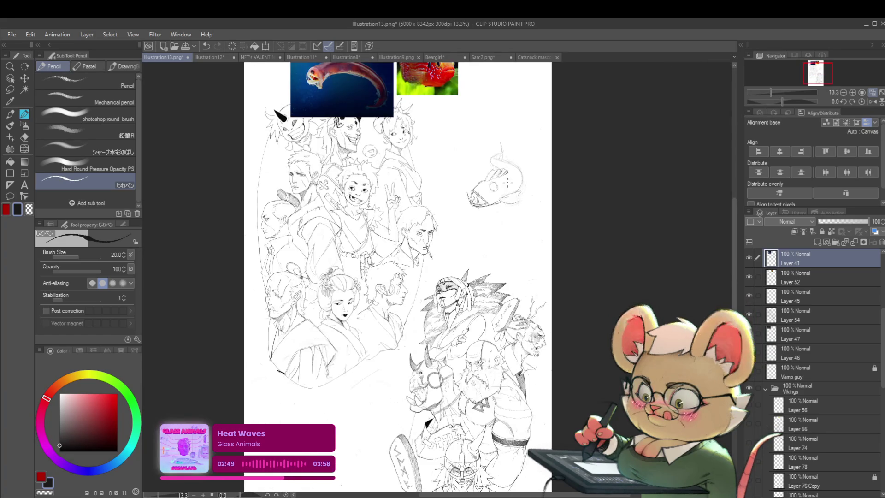
pyautogui.scroll(4, 535, 203)
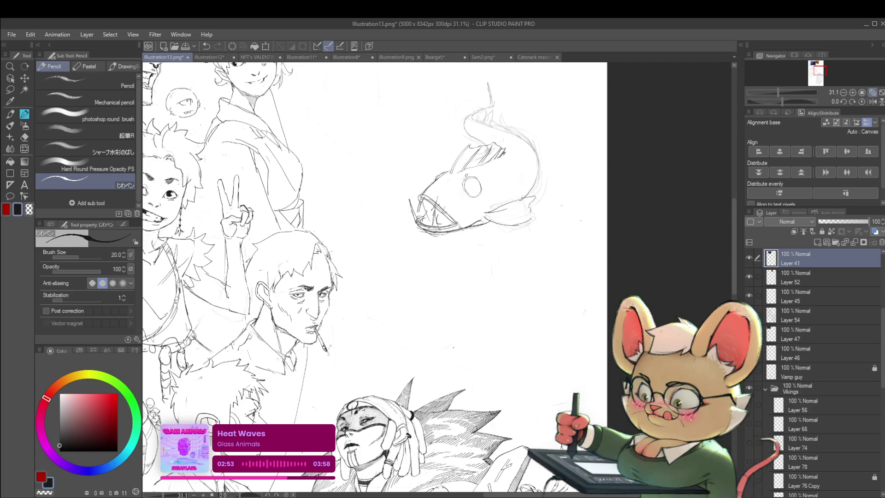
pyautogui.scroll(-5, 456, 153)
pyautogui.scroll(3, 475, 118)
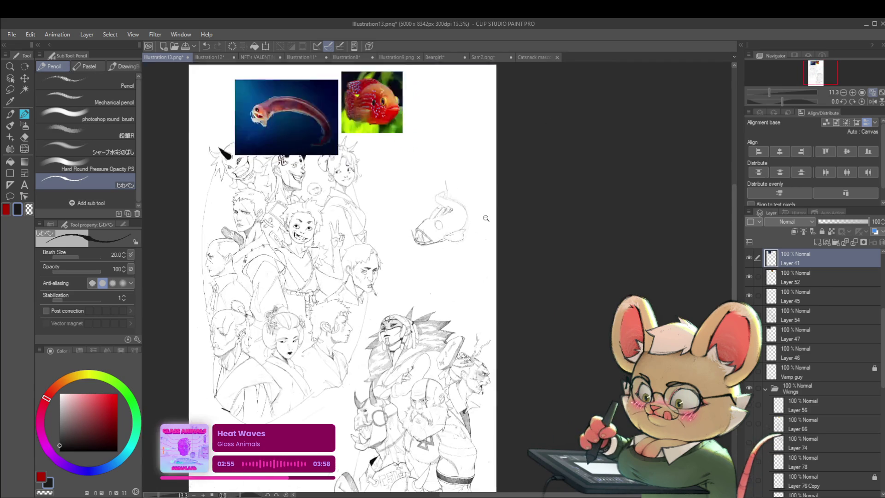